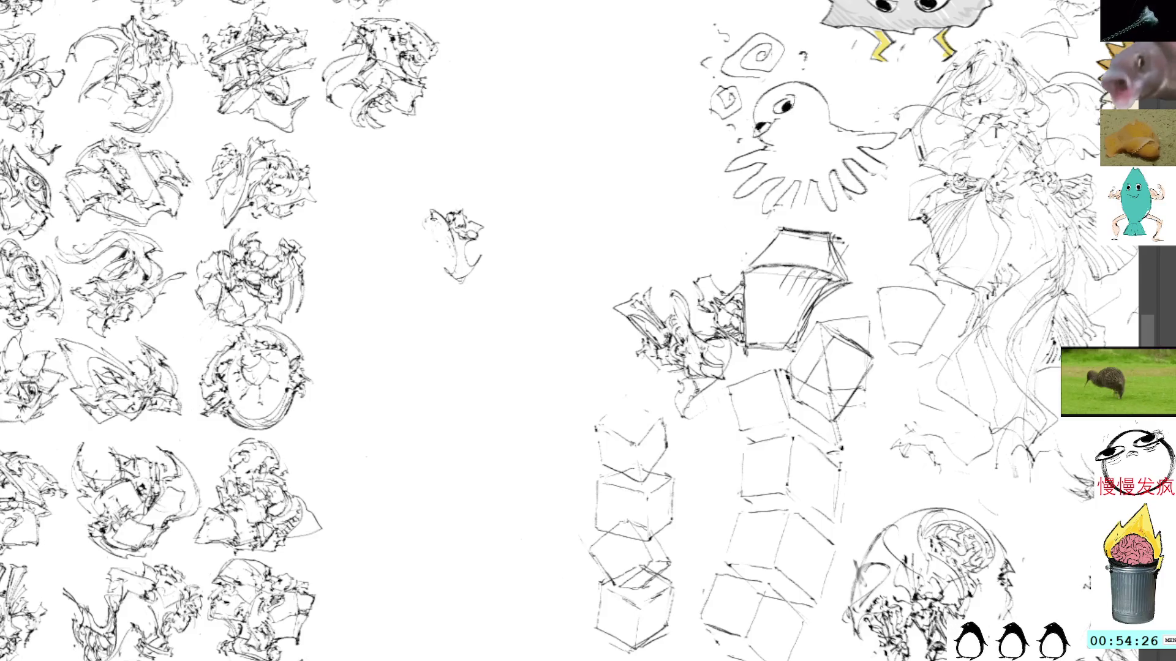
Step: Sketch the left side of the new study with pen strokes, undoing a stray lower-left mark
{"action": "left_click_drag", "start_coordinate": [418, 217], "coordinate": [406, 232]}
{"action": "left_click_drag", "start_coordinate": [412, 235], "coordinate": [399, 245]}
{"action": "left_click_drag", "start_coordinate": [415, 220], "coordinate": [424, 248]}
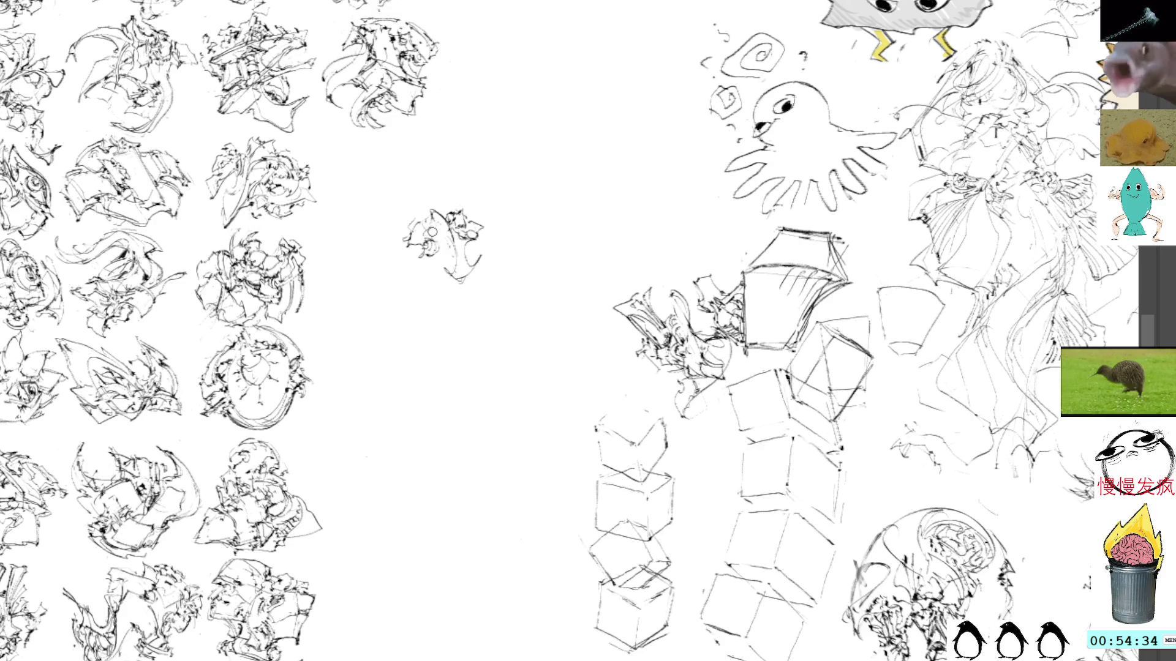
{"action": "mouse_move", "coordinate": [432, 236]}
{"action": "left_mouse_down"}
{"action": "mouse_move", "coordinate": [402, 302]}
{"action": "mouse_move", "coordinate": [422, 306]}
{"action": "mouse_move", "coordinate": [444, 259]}
{"action": "mouse_move", "coordinate": [421, 255]}
{"action": "mouse_move", "coordinate": [423, 287]}
{"action": "mouse_move", "coordinate": [399, 279]}
{"action": "mouse_move", "coordinate": [399, 307]}
{"action": "left_mouse_up"}
{"action": "key", "text": "ctrl+z"}
Step: Add a curved sweep and small dark marks along the study's lower left and bottom
{"action": "mouse_move", "coordinate": [436, 264]}
{"action": "left_mouse_down"}
{"action": "mouse_move", "coordinate": [401, 313]}
{"action": "mouse_move", "coordinate": [440, 277]}
{"action": "left_mouse_up"}
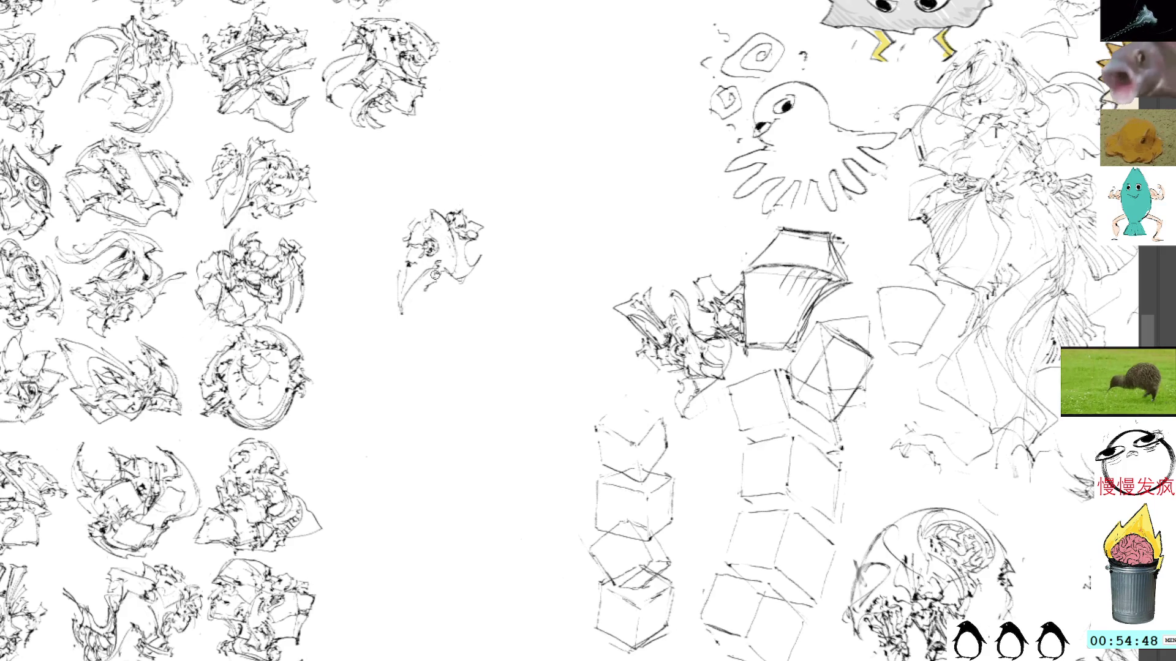
{"action": "mouse_move", "coordinate": [440, 287]}
{"action": "left_mouse_down"}
{"action": "mouse_move", "coordinate": [405, 299]}
{"action": "mouse_move", "coordinate": [446, 287]}
{"action": "left_mouse_up"}
{"action": "left_click_drag", "start_coordinate": [438, 291], "coordinate": [448, 269]}
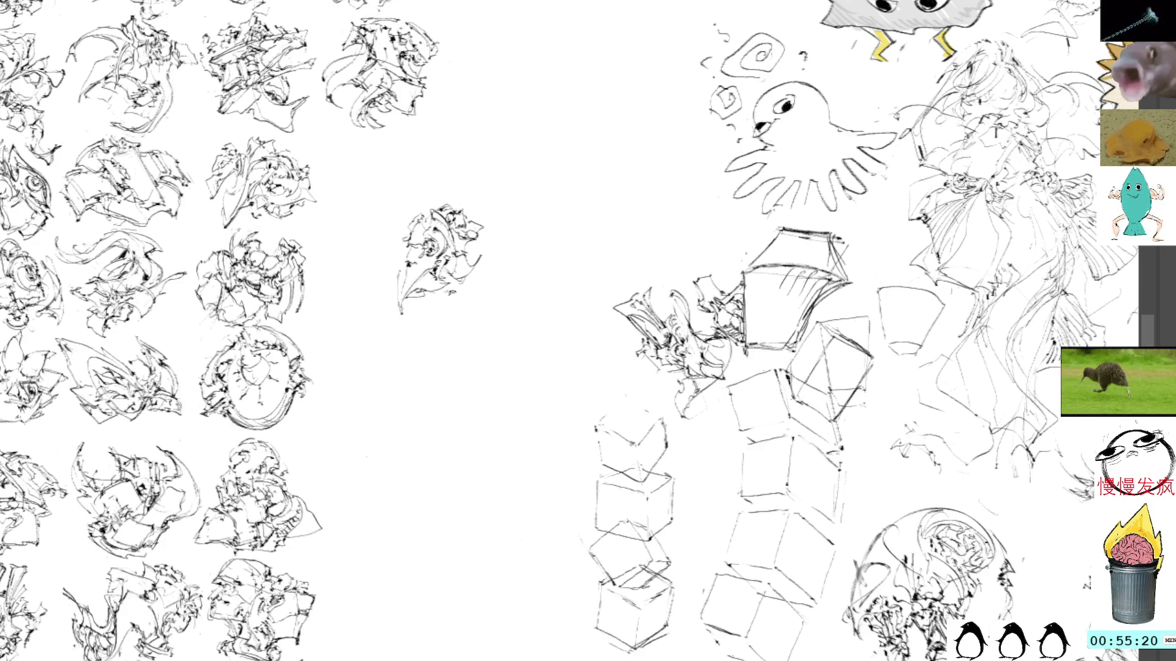
{"action": "left_click_drag", "start_coordinate": [444, 295], "coordinate": [460, 298]}
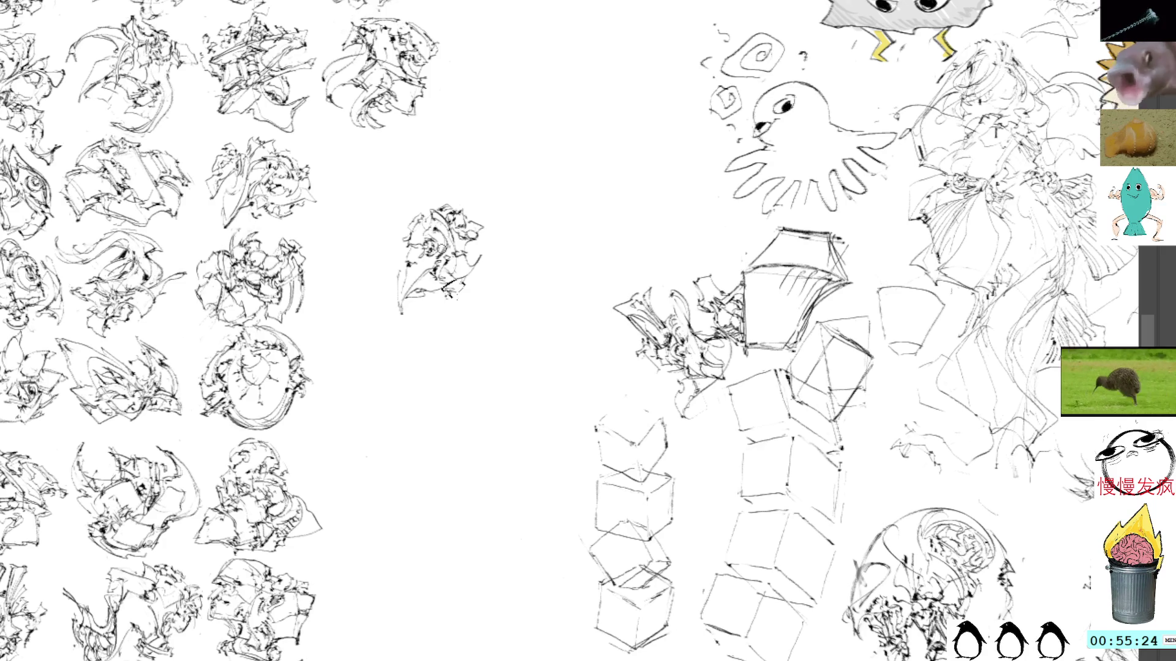
{"action": "left_click_drag", "start_coordinate": [430, 259], "coordinate": [440, 254]}
{"action": "mouse_move", "coordinate": [428, 299]}
{"action": "left_mouse_down"}
{"action": "mouse_move", "coordinate": [442, 289]}
{"action": "mouse_move", "coordinate": [460, 309]}
{"action": "mouse_move", "coordinate": [484, 277]}
{"action": "left_mouse_up"}
Step: Build up the lower right and right edge with short strokes, redrawing any undone ones
{"action": "left_click_drag", "start_coordinate": [471, 253], "coordinate": [479, 249]}
{"action": "key", "text": "ctrl+z"}
{"action": "key", "text": "ctrl+z"}
{"action": "key", "text": "ctrl+z"}
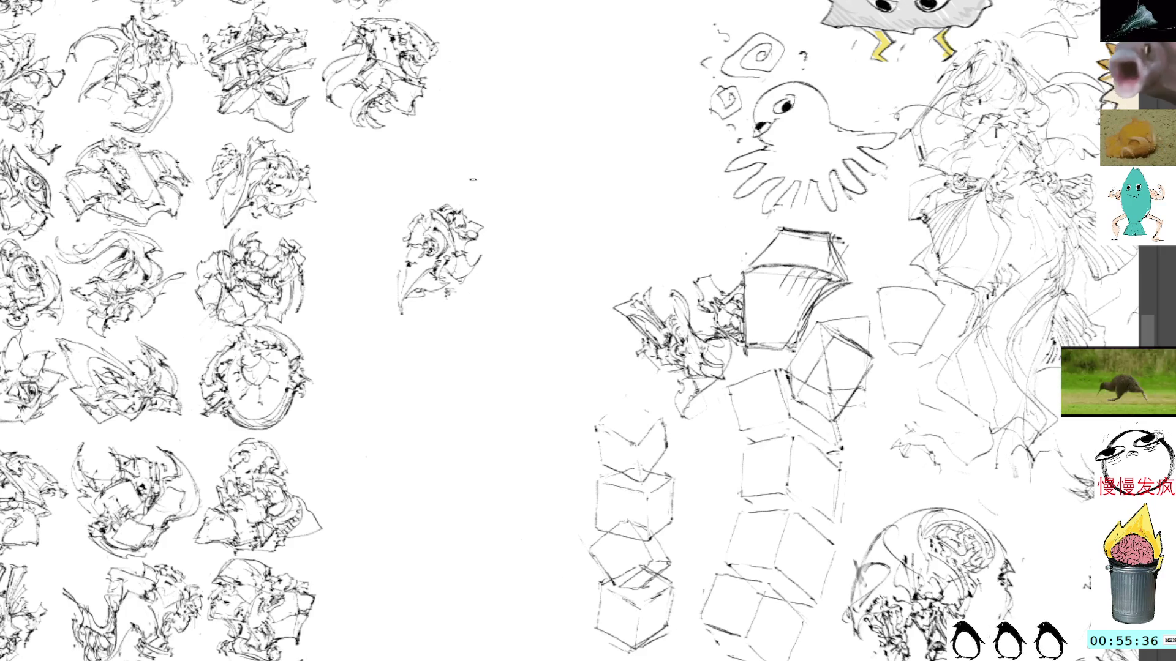
{"action": "mouse_move", "coordinate": [459, 286]}
{"action": "left_mouse_down"}
{"action": "mouse_move", "coordinate": [447, 277]}
{"action": "mouse_move", "coordinate": [468, 288]}
{"action": "mouse_move", "coordinate": [477, 270]}
{"action": "left_mouse_up"}
{"action": "mouse_move", "coordinate": [457, 294]}
{"action": "left_mouse_down"}
{"action": "mouse_move", "coordinate": [493, 273]}
{"action": "mouse_move", "coordinate": [498, 241]}
{"action": "left_mouse_up"}
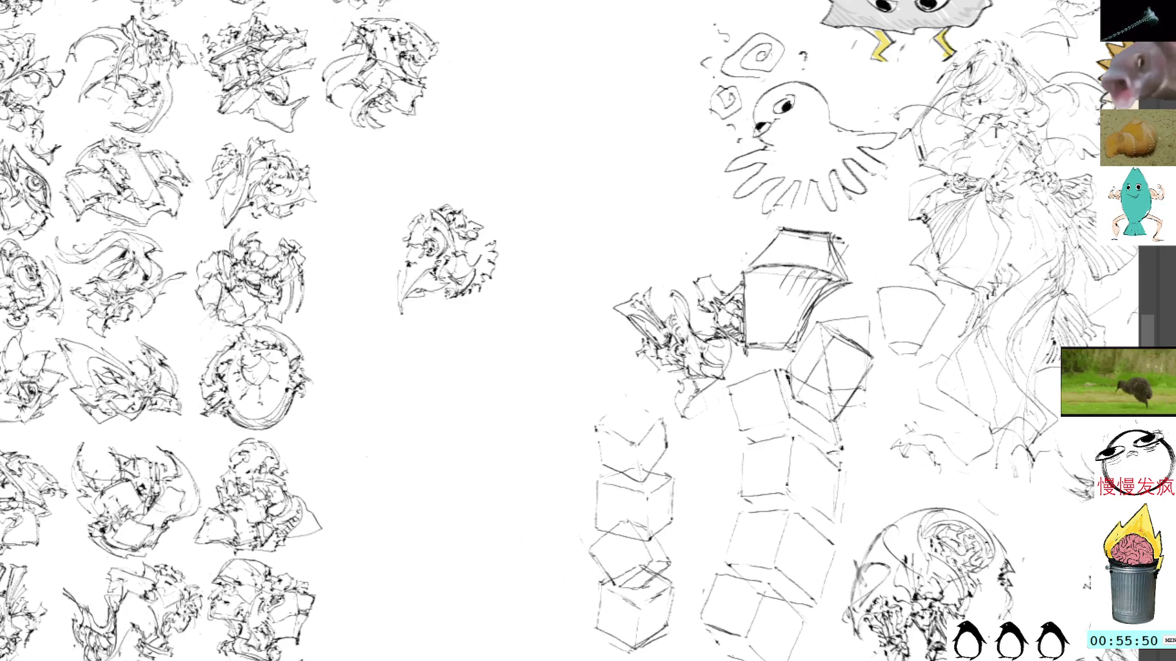
{"action": "left_click_drag", "start_coordinate": [489, 230], "coordinate": [499, 291]}
{"action": "key", "text": "ctrl+z"}
{"action": "key", "text": "ctrl+z"}
{"action": "key", "text": "ctrl+z"}
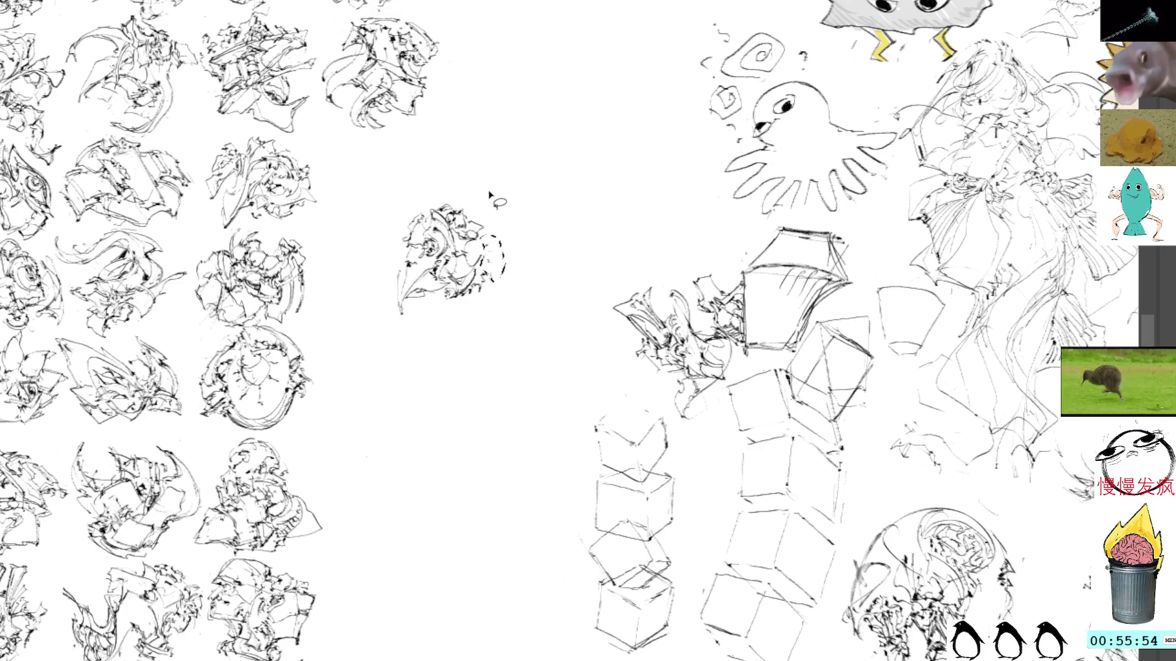
{"action": "left_click_drag", "start_coordinate": [488, 273], "coordinate": [493, 280]}
{"action": "left_click_drag", "start_coordinate": [496, 254], "coordinate": [490, 276]}
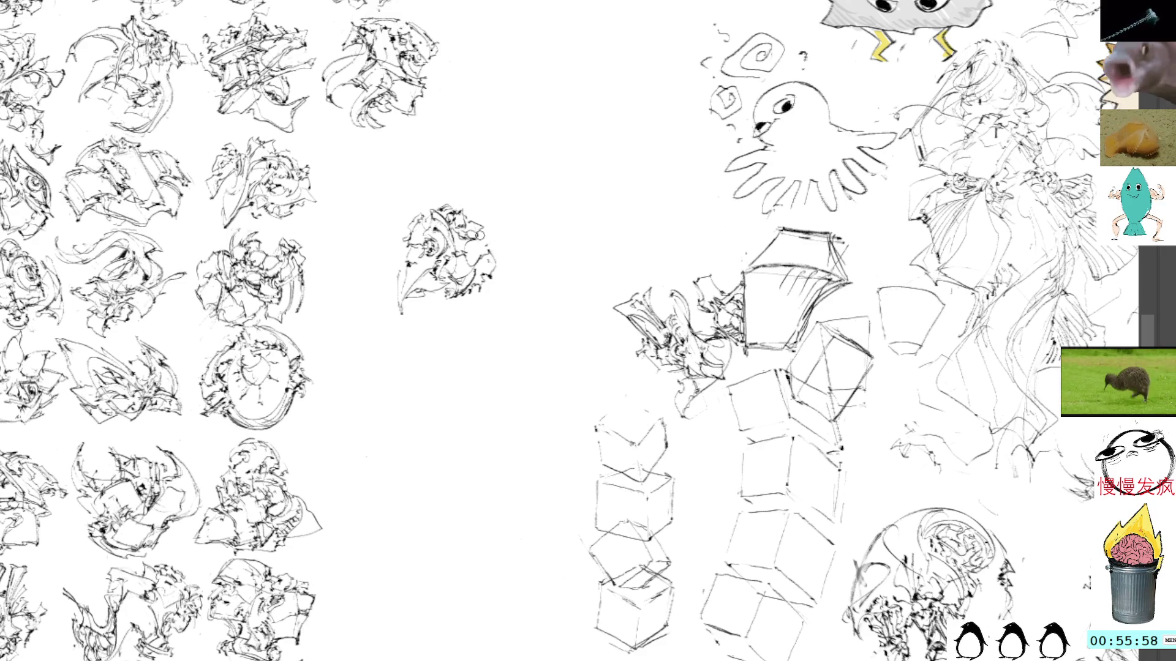
Step: Try mirroring and tilting the study, then cancel to keep its original orientation
{"action": "key", "text": "ctrl+t"}
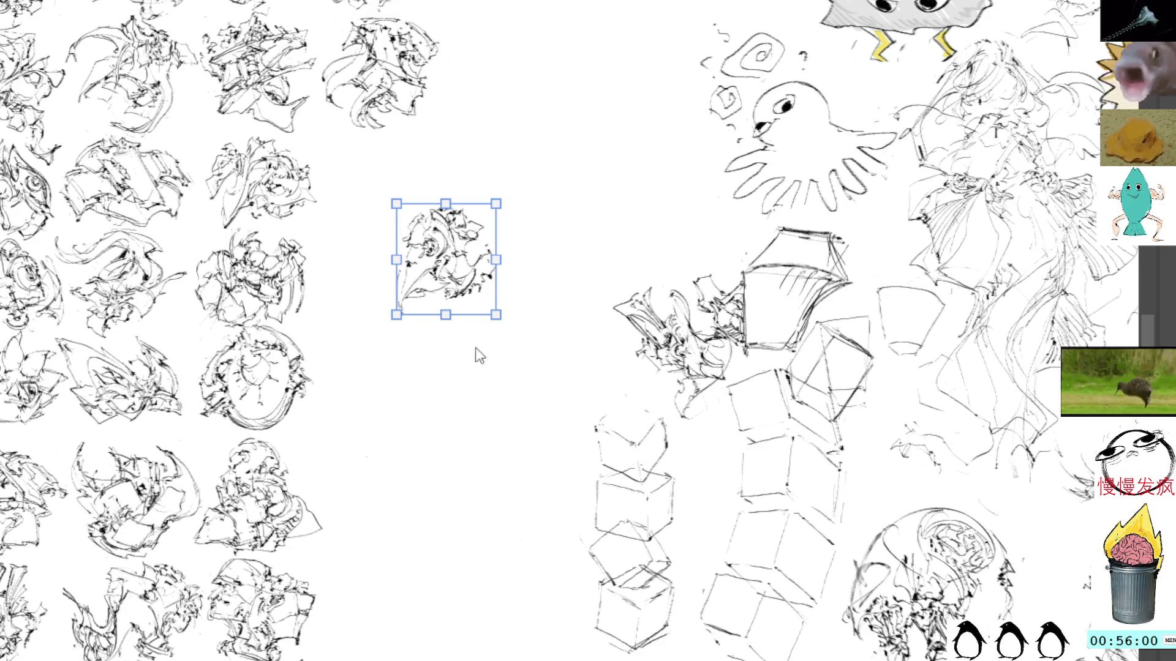
{"action": "key", "text": "h"}
{"action": "mouse_move", "coordinate": [526, 207]}
{"action": "left_mouse_down"}
{"action": "mouse_move", "coordinate": [533, 215]}
{"action": "mouse_move", "coordinate": [508, 263]}
{"action": "left_mouse_up"}
{"action": "key", "text": "h"}
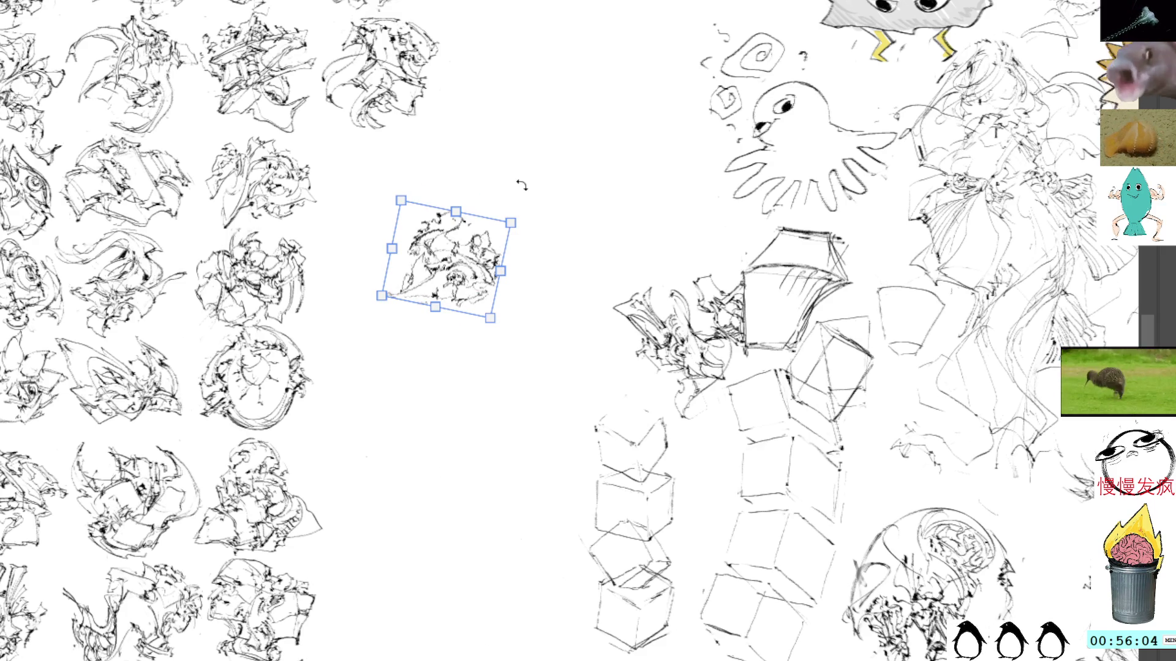
{"action": "key", "text": "Escape"}
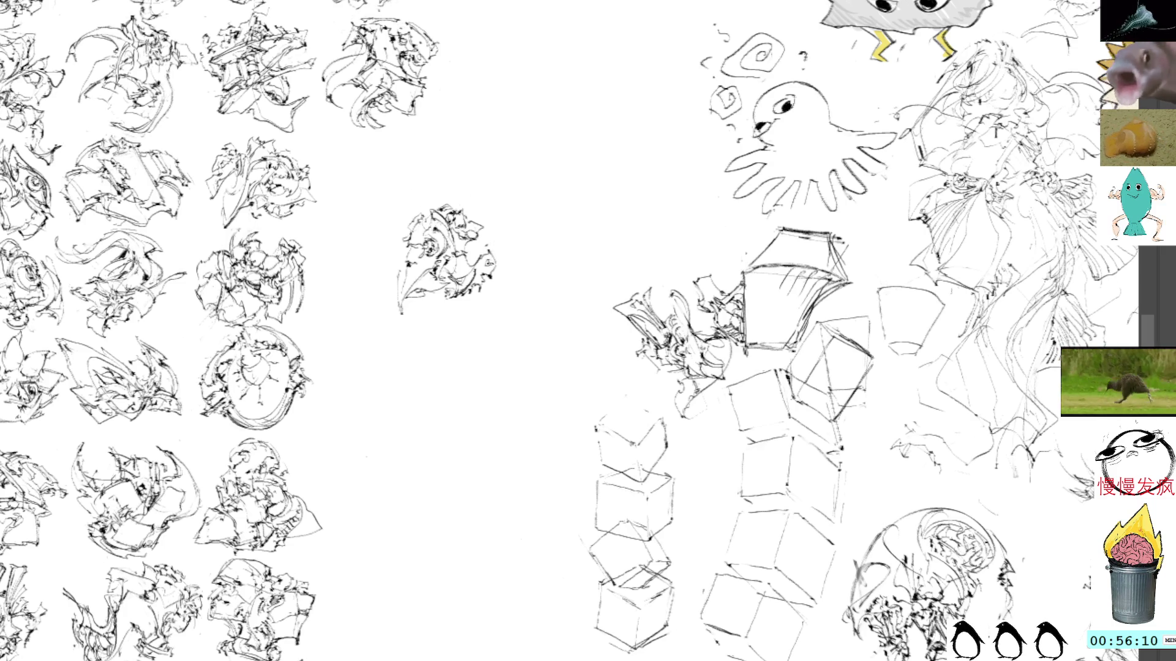
Step: Add small strokes at the study's right edge and start dragging it up-left toward the grid
{"action": "mouse_move", "coordinate": [505, 262]}
{"action": "left_mouse_down"}
{"action": "mouse_move", "coordinate": [496, 252]}
{"action": "mouse_move", "coordinate": [512, 275]}
{"action": "left_mouse_up"}
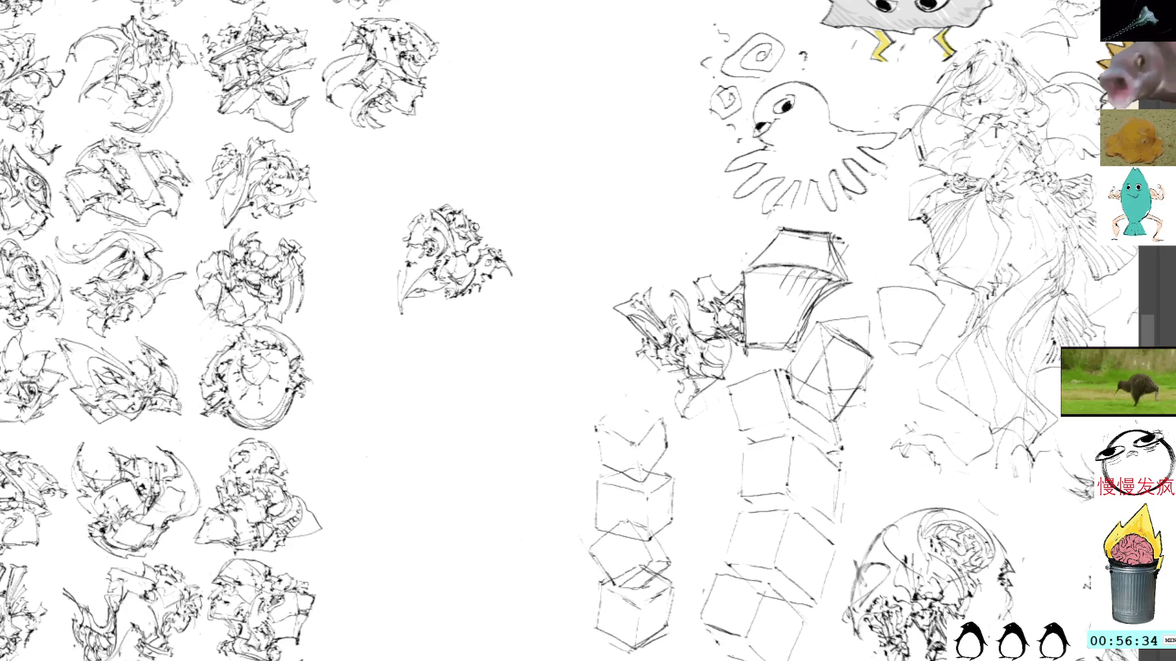
{"action": "key", "text": "ctrl+t"}
{"action": "left_click_drag", "start_coordinate": [487, 282], "coordinate": [417, 211]}
Step: Rotate the study into the grid's empty second-row slot, confirm it, then start a new oval nearby
{"action": "mouse_move", "coordinate": [450, 147]}
{"action": "left_mouse_down"}
{"action": "mouse_move", "coordinate": [494, 184]}
{"action": "mouse_move", "coordinate": [520, 252]}
{"action": "mouse_move", "coordinate": [460, 270]}
{"action": "mouse_move", "coordinate": [479, 237]}
{"action": "left_mouse_up"}
{"action": "left_click_drag", "start_coordinate": [495, 166], "coordinate": [399, 144]}
{"action": "left_click_drag", "start_coordinate": [482, 225], "coordinate": [343, 263]}
{"action": "mouse_move", "coordinate": [392, 309]}
{"action": "left_mouse_down"}
{"action": "mouse_move", "coordinate": [367, 288]}
{"action": "mouse_move", "coordinate": [475, 242]}
{"action": "mouse_move", "coordinate": [491, 210]}
{"action": "mouse_move", "coordinate": [490, 273]}
{"action": "mouse_move", "coordinate": [482, 242]}
{"action": "left_mouse_up"}
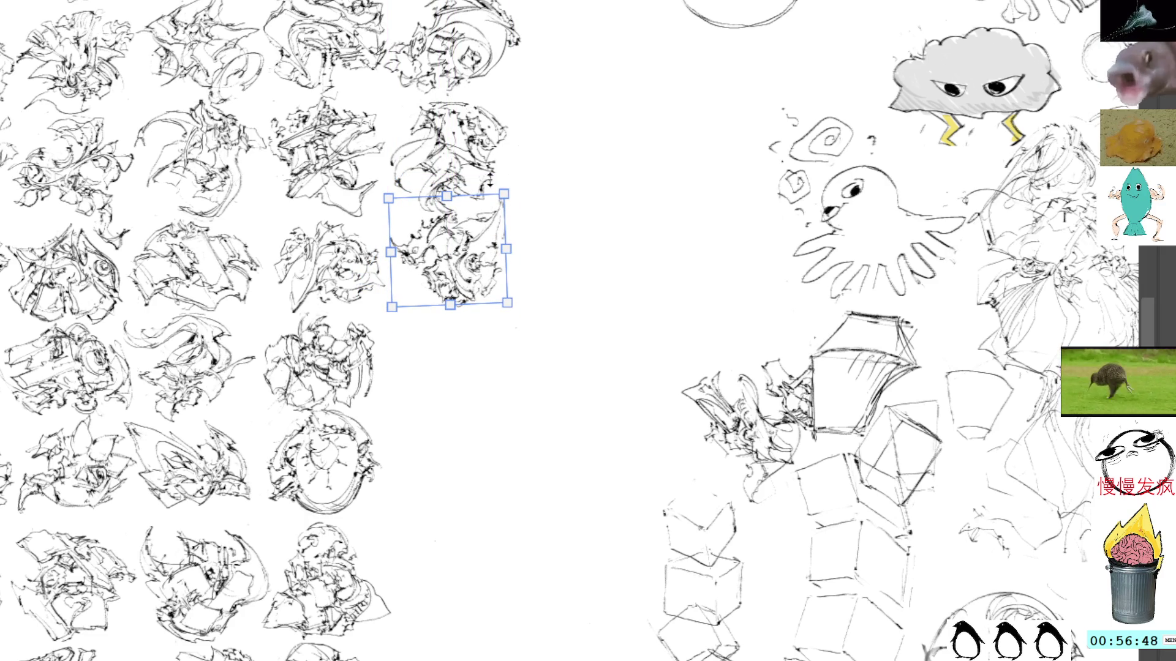
{"action": "key", "text": "Right"}
{"action": "key", "text": "Right"}
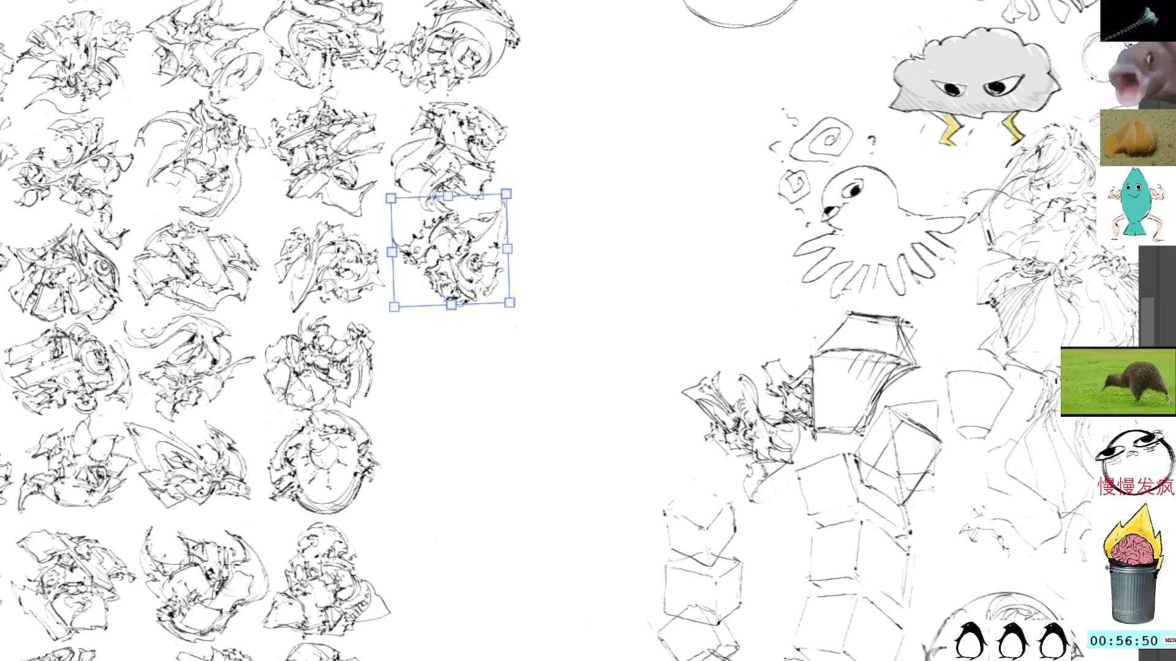
{"action": "key", "text": "Return"}
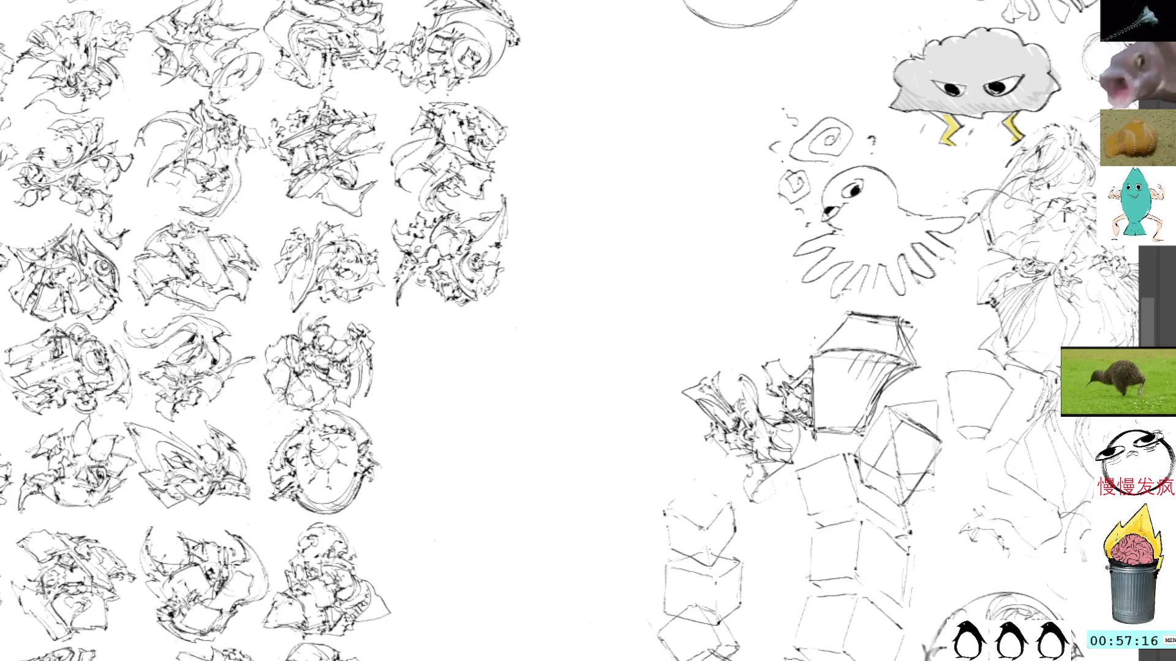
{"action": "left_click_drag", "start_coordinate": [469, 315], "coordinate": [446, 237]}
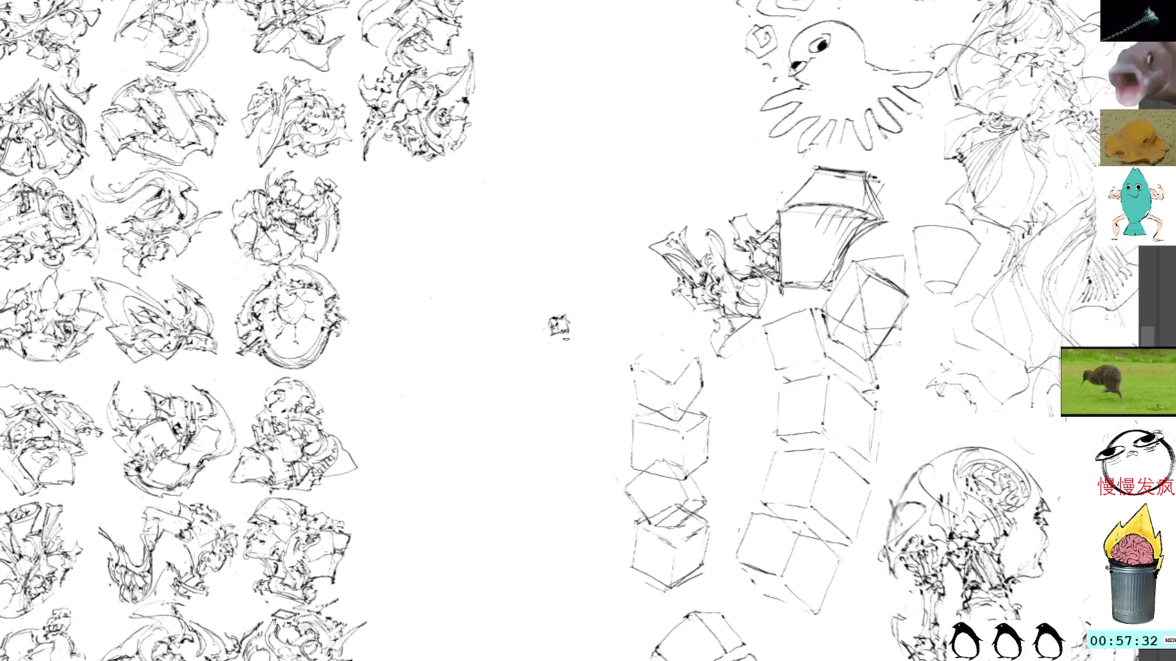
{"action": "mouse_move", "coordinate": [534, 354]}
{"action": "left_mouse_down"}
{"action": "mouse_move", "coordinate": [560, 377]}
{"action": "mouse_move", "coordinate": [544, 361]}
{"action": "left_mouse_up"}
Step: Draw an egg-like oval head outline beside the grid and shift it up and left
{"action": "left_click_drag", "start_coordinate": [563, 320], "coordinate": [549, 363]}
{"action": "mouse_move", "coordinate": [566, 352]}
{"action": "left_mouse_down"}
{"action": "mouse_move", "coordinate": [596, 372]}
{"action": "mouse_move", "coordinate": [461, 288]}
{"action": "left_mouse_up"}
{"action": "left_click", "coordinate": [568, 324]}
{"action": "key", "text": "Escape"}
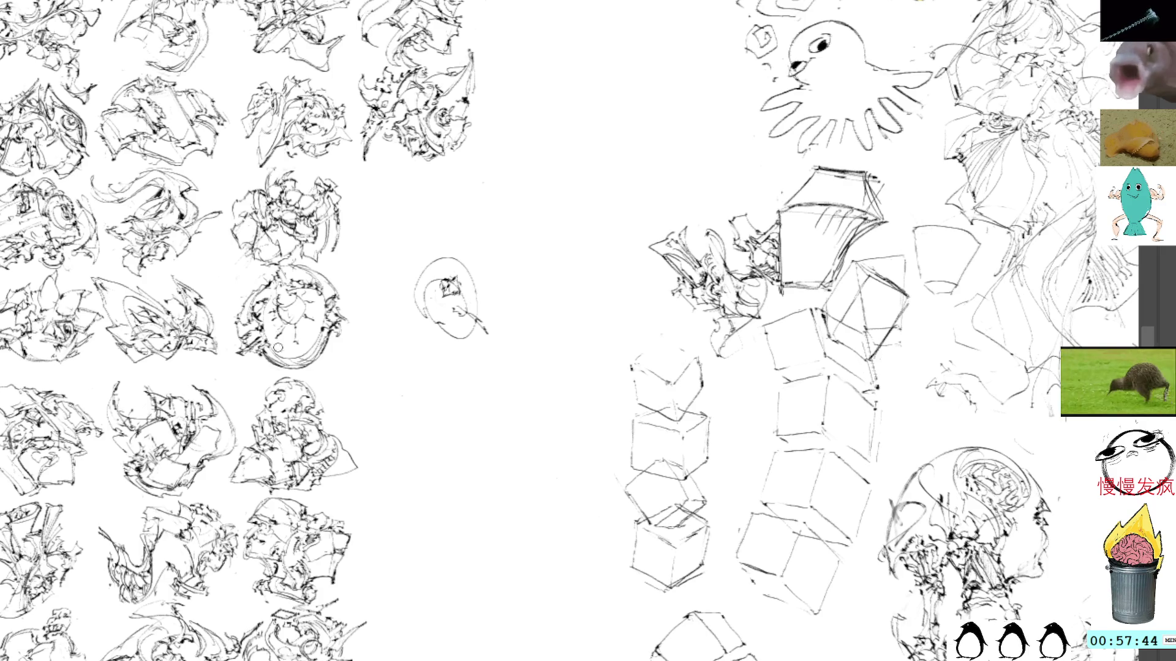
Step: Add beak-like strokes and a small top oval, undoing dark leaf-shaped marks
{"action": "mouse_move", "coordinate": [420, 325]}
{"action": "left_mouse_down"}
{"action": "mouse_move", "coordinate": [411, 320]}
{"action": "mouse_move", "coordinate": [436, 322]}
{"action": "mouse_move", "coordinate": [379, 336]}
{"action": "mouse_move", "coordinate": [410, 314]}
{"action": "mouse_move", "coordinate": [368, 358]}
{"action": "mouse_move", "coordinate": [383, 303]}
{"action": "mouse_move", "coordinate": [392, 321]}
{"action": "mouse_move", "coordinate": [405, 303]}
{"action": "mouse_move", "coordinate": [388, 331]}
{"action": "mouse_move", "coordinate": [416, 325]}
{"action": "mouse_move", "coordinate": [390, 330]}
{"action": "mouse_move", "coordinate": [417, 312]}
{"action": "mouse_move", "coordinate": [434, 347]}
{"action": "mouse_move", "coordinate": [449, 350]}
{"action": "mouse_move", "coordinate": [441, 343]}
{"action": "left_mouse_up"}
{"action": "key", "text": "ctrl+z"}
{"action": "mouse_move", "coordinate": [449, 264]}
{"action": "left_mouse_down"}
{"action": "mouse_move", "coordinate": [458, 269]}
{"action": "mouse_move", "coordinate": [401, 294]}
{"action": "mouse_move", "coordinate": [432, 306]}
{"action": "mouse_move", "coordinate": [473, 283]}
{"action": "mouse_move", "coordinate": [437, 239]}
{"action": "mouse_move", "coordinate": [450, 296]}
{"action": "left_mouse_up"}
{"action": "key", "text": "Return"}
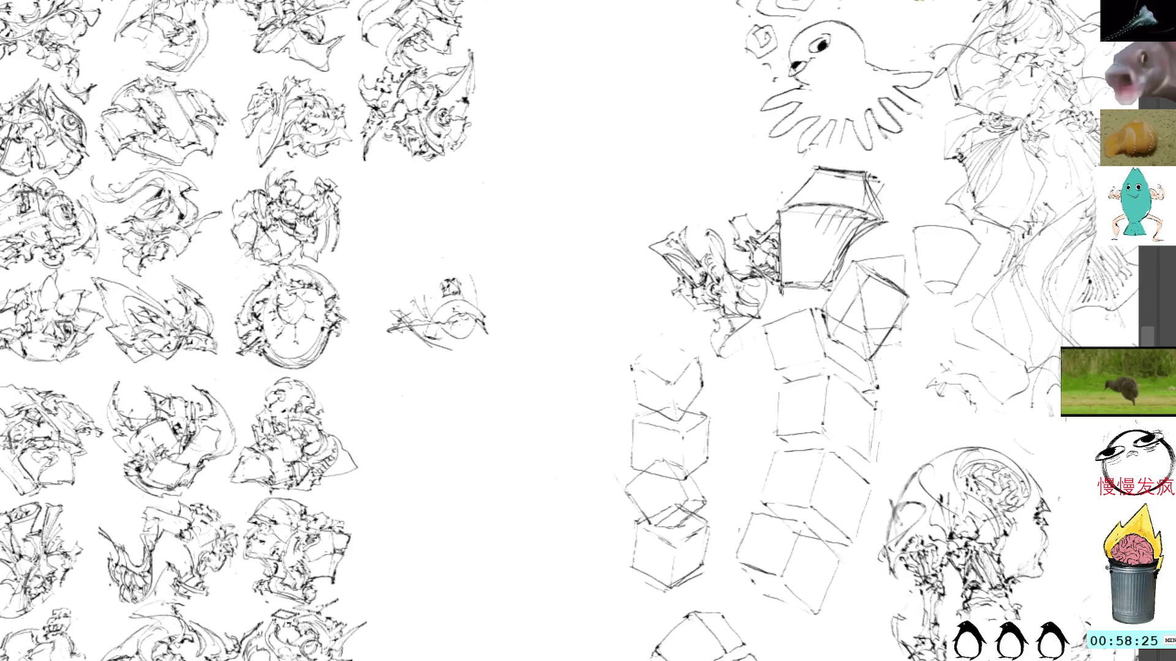
Step: Add curving short strokes along the sketch's right edge, undoing stray dashed marks and a circle
{"action": "mouse_move", "coordinate": [484, 301]}
{"action": "left_mouse_down"}
{"action": "mouse_move", "coordinate": [503, 294]}
{"action": "mouse_move", "coordinate": [453, 366]}
{"action": "left_mouse_up"}
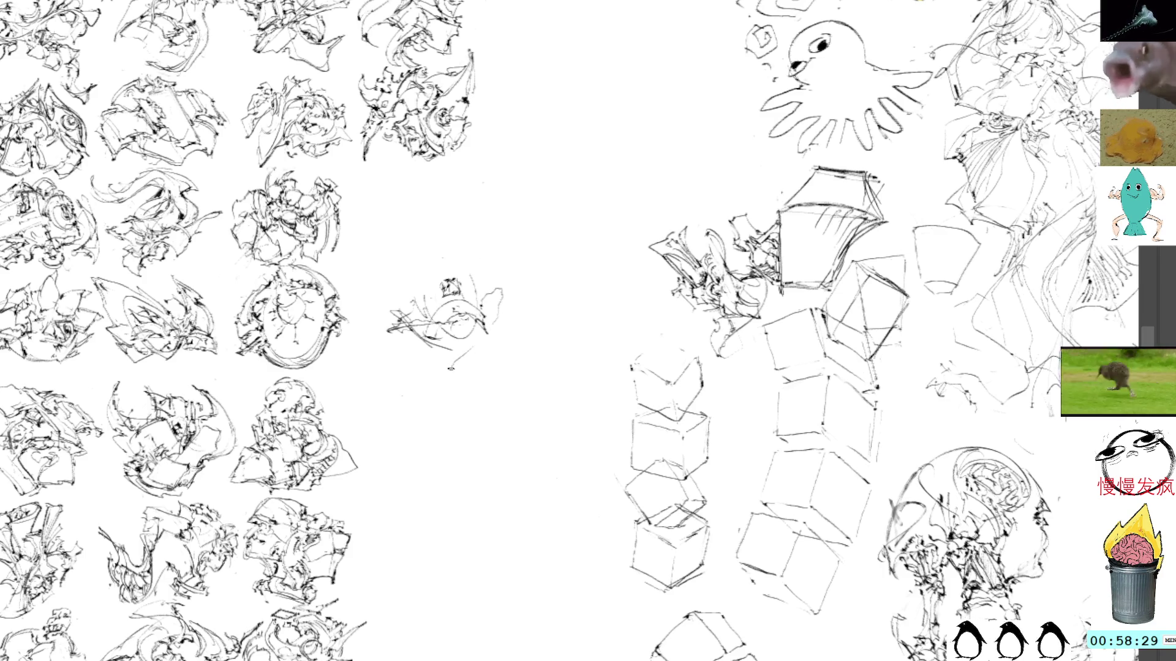
{"action": "mouse_move", "coordinate": [493, 283]}
{"action": "left_mouse_down"}
{"action": "mouse_move", "coordinate": [497, 315]}
{"action": "mouse_move", "coordinate": [508, 298]}
{"action": "left_mouse_up"}
{"action": "key", "text": "ctrl+z"}
{"action": "key", "text": "ctrl+z"}
{"action": "key", "text": "ctrl+z"}
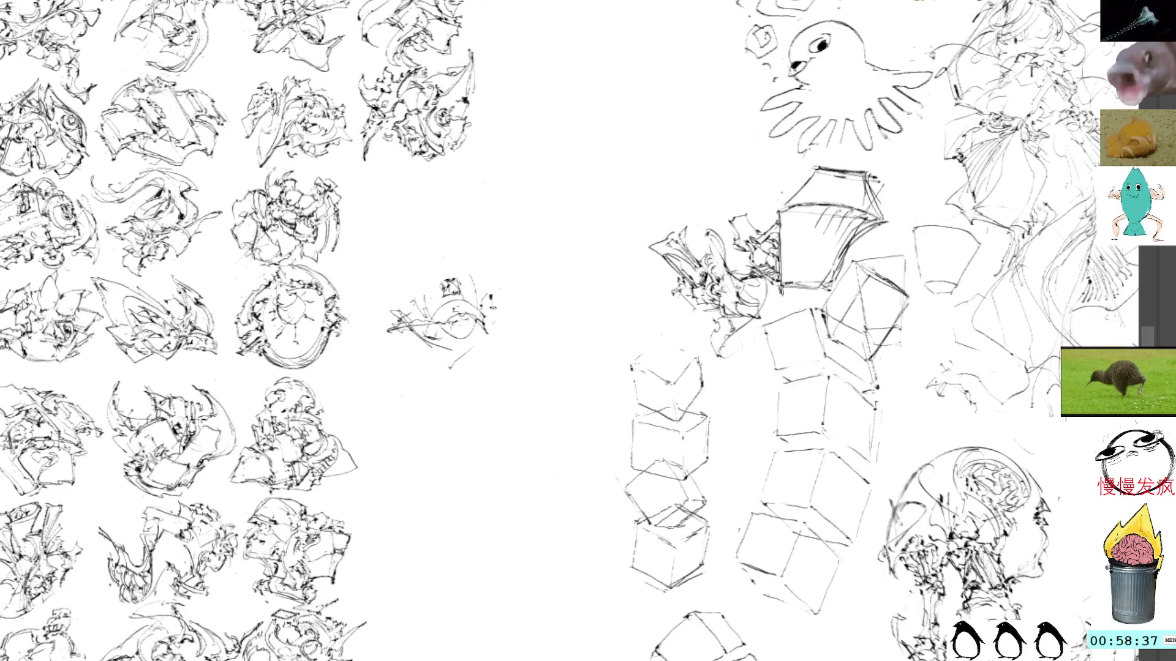
{"action": "left_click_drag", "start_coordinate": [494, 294], "coordinate": [488, 334]}
{"action": "left_click_drag", "start_coordinate": [484, 332], "coordinate": [476, 340]}
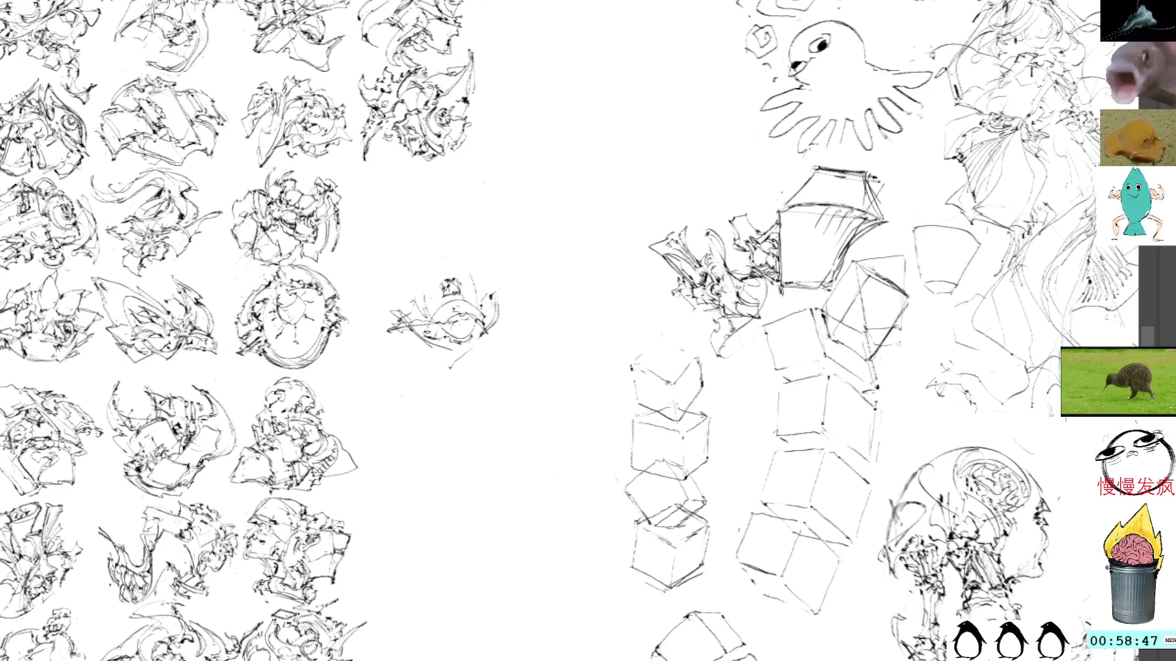
Step: Add short strokes below the sketch, undoing an unwanted looped mark
{"action": "left_click_drag", "start_coordinate": [444, 341], "coordinate": [431, 361]}
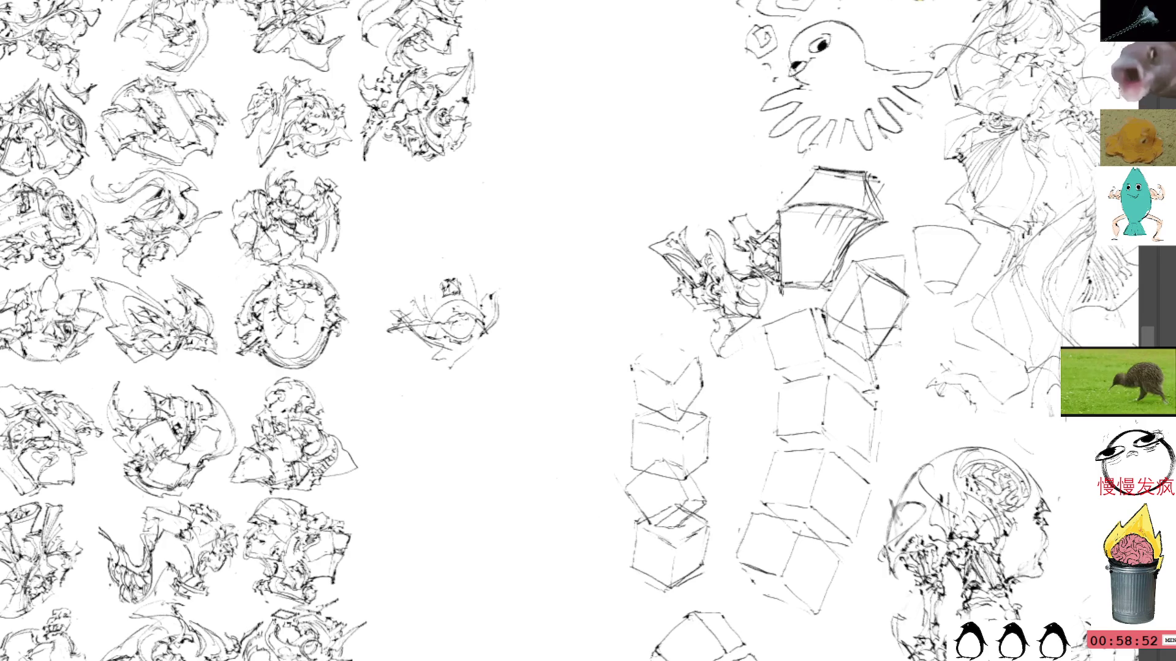
{"action": "mouse_move", "coordinate": [432, 354]}
{"action": "left_mouse_down"}
{"action": "mouse_move", "coordinate": [468, 366]}
{"action": "mouse_move", "coordinate": [442, 362]}
{"action": "mouse_move", "coordinate": [456, 373]}
{"action": "mouse_move", "coordinate": [461, 363]}
{"action": "left_mouse_up"}
{"action": "key", "text": "ctrl+z"}
{"action": "key", "text": "ctrl+z"}
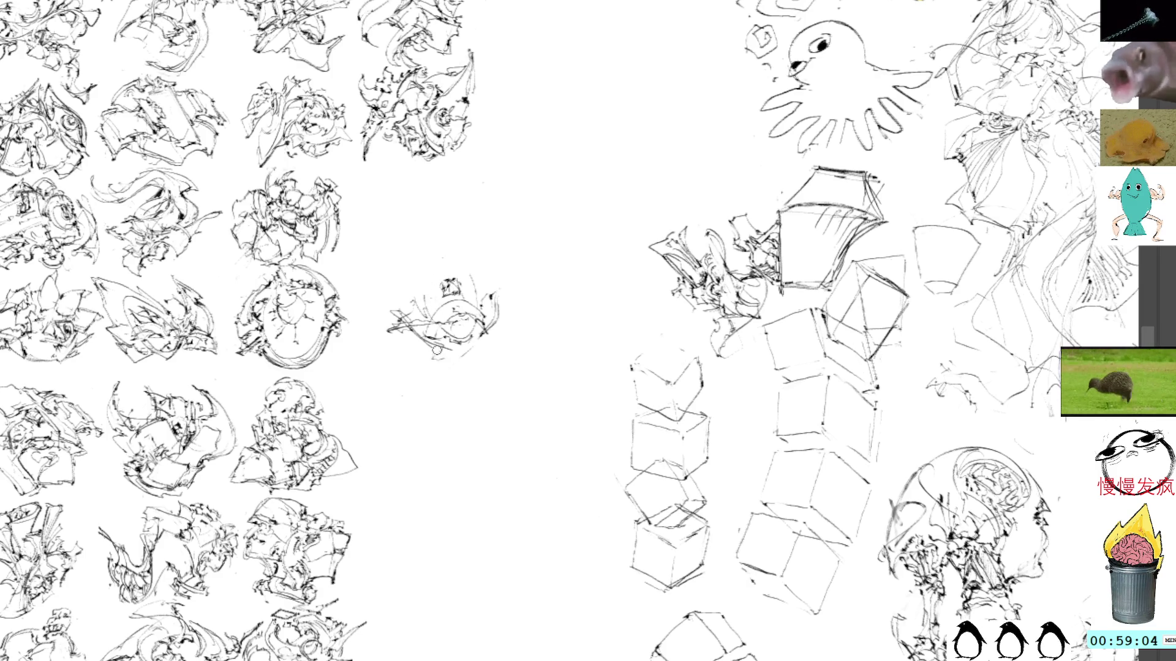
{"action": "left_click_drag", "start_coordinate": [439, 351], "coordinate": [443, 368]}
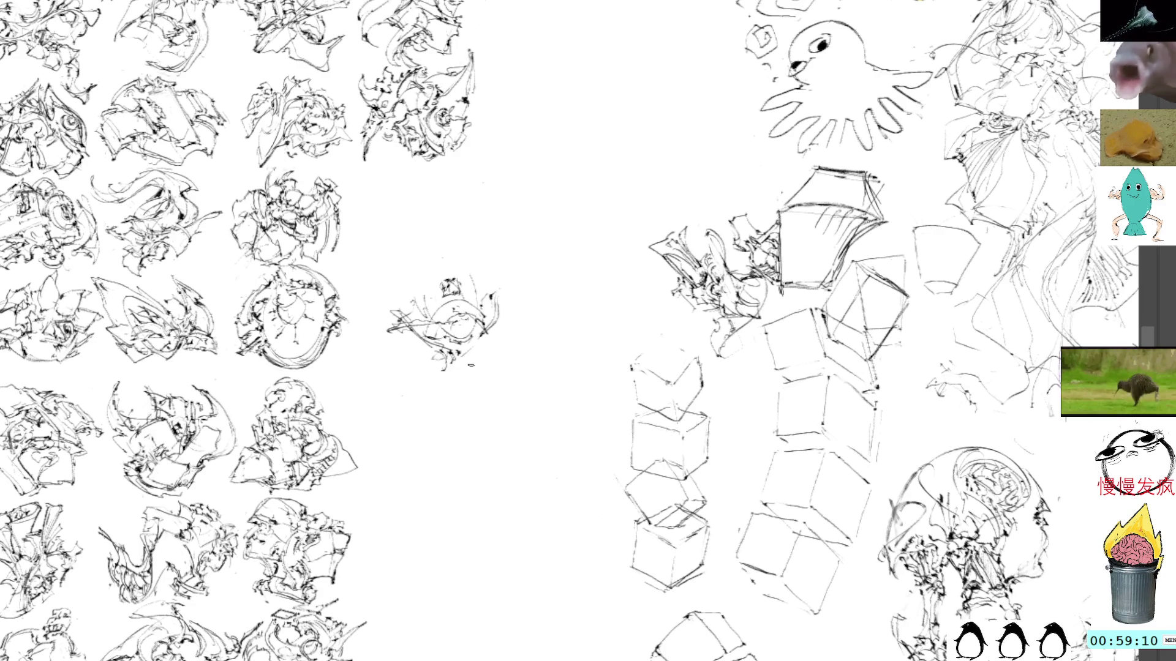
Step: Darken the sketch's underside and lower right, then move it up-left into the grid's fourth row
{"action": "mouse_move", "coordinate": [471, 353]}
{"action": "left_mouse_down"}
{"action": "mouse_move", "coordinate": [475, 374]}
{"action": "mouse_move", "coordinate": [460, 377]}
{"action": "mouse_move", "coordinate": [478, 380]}
{"action": "mouse_move", "coordinate": [464, 361]}
{"action": "mouse_move", "coordinate": [483, 342]}
{"action": "mouse_move", "coordinate": [476, 363]}
{"action": "left_mouse_up"}
{"action": "left_click_drag", "start_coordinate": [492, 343], "coordinate": [505, 345]}
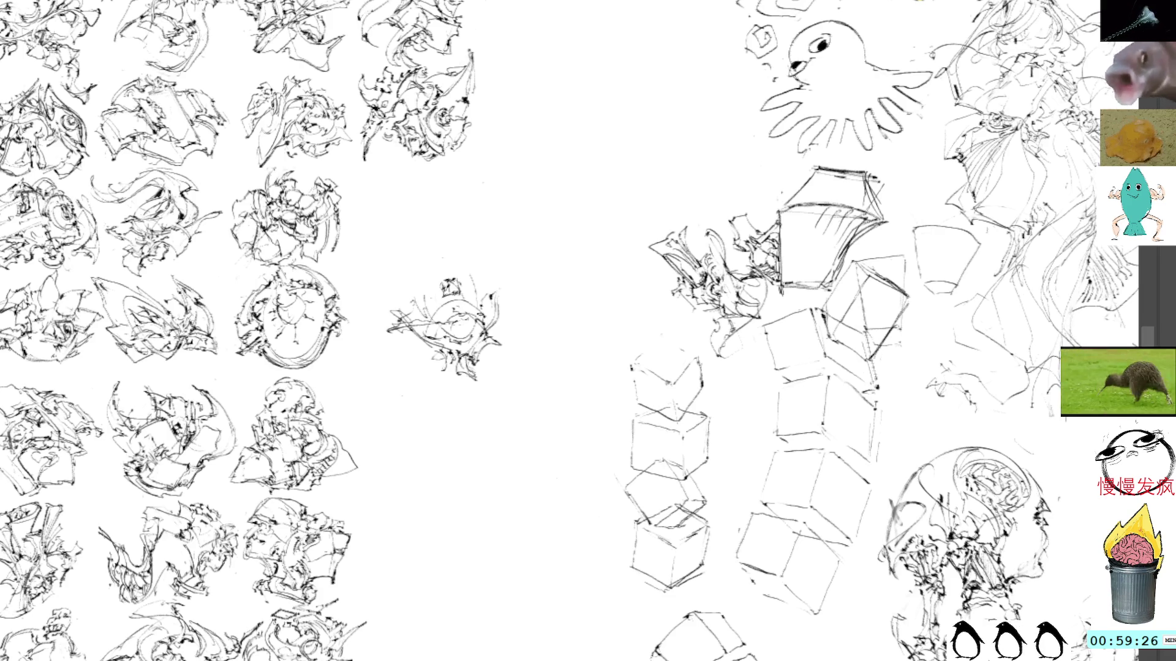
{"action": "key", "text": "ctrl+t"}
{"action": "mouse_move", "coordinate": [468, 280]}
{"action": "left_mouse_down"}
{"action": "mouse_move", "coordinate": [451, 224]}
{"action": "mouse_move", "coordinate": [497, 330]}
{"action": "mouse_move", "coordinate": [489, 417]}
{"action": "left_mouse_up"}
{"action": "key", "text": "Return"}
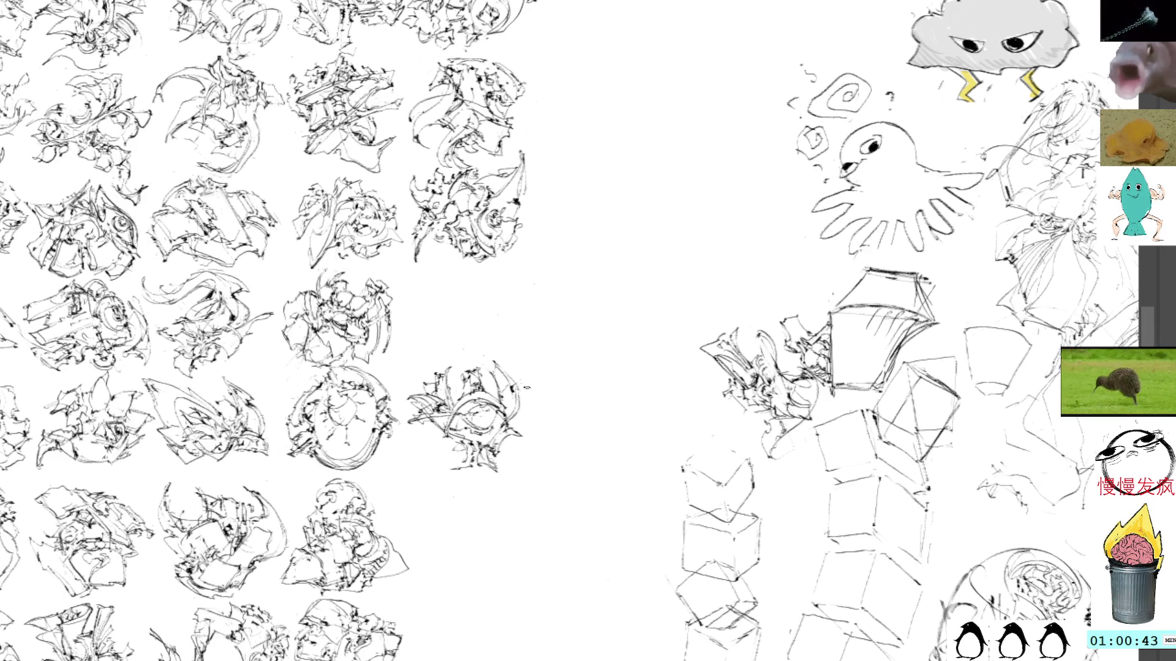
{"action": "left_click_drag", "start_coordinate": [528, 393], "coordinate": [522, 426]}
{"action": "left_click_drag", "start_coordinate": [524, 386], "coordinate": [524, 423]}
{"action": "key", "text": "ctrl+z"}
{"action": "key", "text": "ctrl+z"}
{"action": "key", "text": "ctrl+z"}
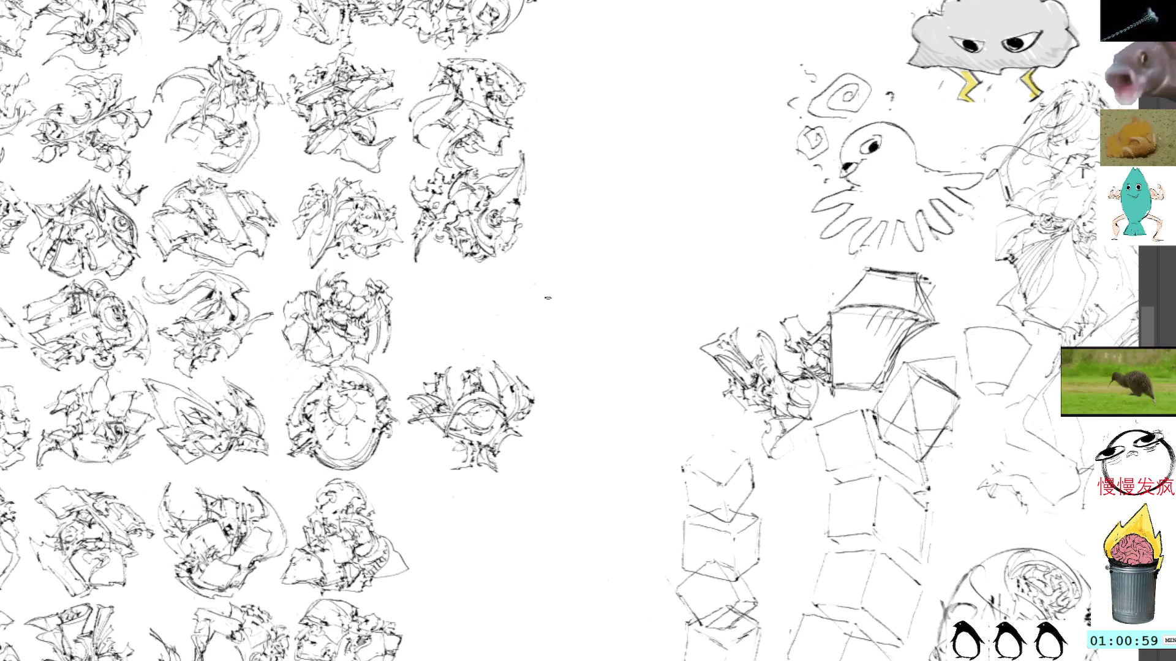
Step: Draw a small scribble in the gap before the cubes and rotate it counter-clockwise
{"action": "left_click_drag", "start_coordinate": [551, 318], "coordinate": [567, 330]}
{"action": "key", "text": "ctrl+a"}
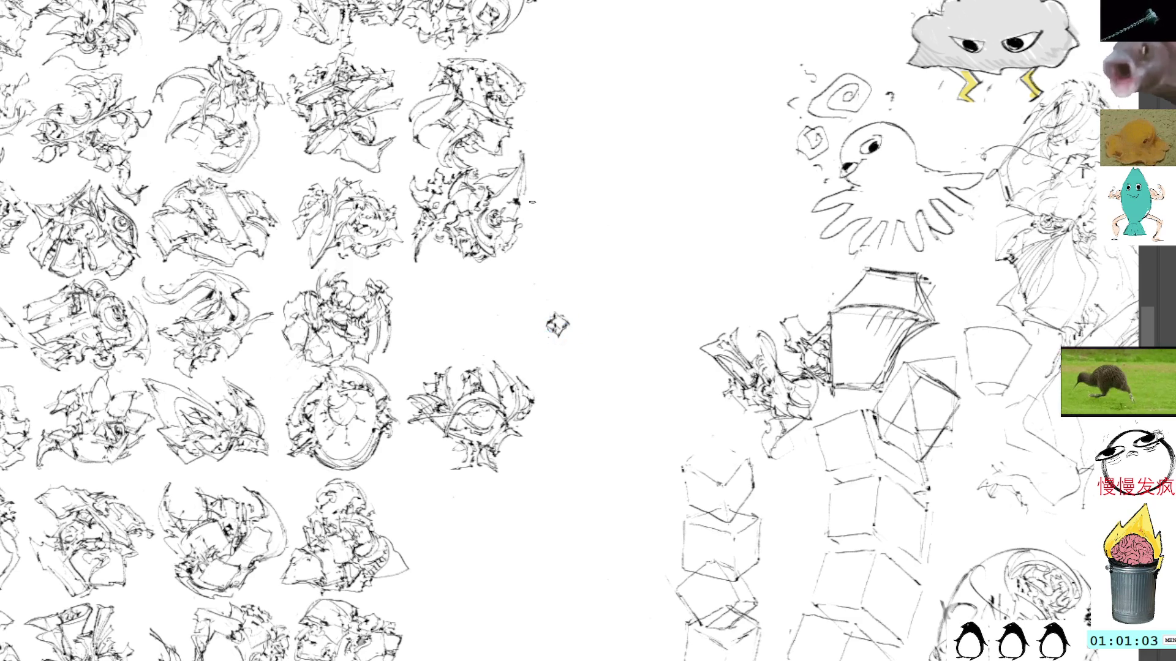
{"action": "mouse_move", "coordinate": [509, 322]}
{"action": "left_mouse_down"}
{"action": "mouse_move", "coordinate": [532, 329]}
{"action": "mouse_move", "coordinate": [556, 351]}
{"action": "mouse_move", "coordinate": [501, 317]}
{"action": "mouse_move", "coordinate": [568, 376]}
{"action": "mouse_move", "coordinate": [603, 305]}
{"action": "mouse_move", "coordinate": [561, 347]}
{"action": "mouse_move", "coordinate": [513, 340]}
{"action": "mouse_move", "coordinate": [556, 281]}
{"action": "mouse_move", "coordinate": [581, 289]}
{"action": "left_mouse_up"}
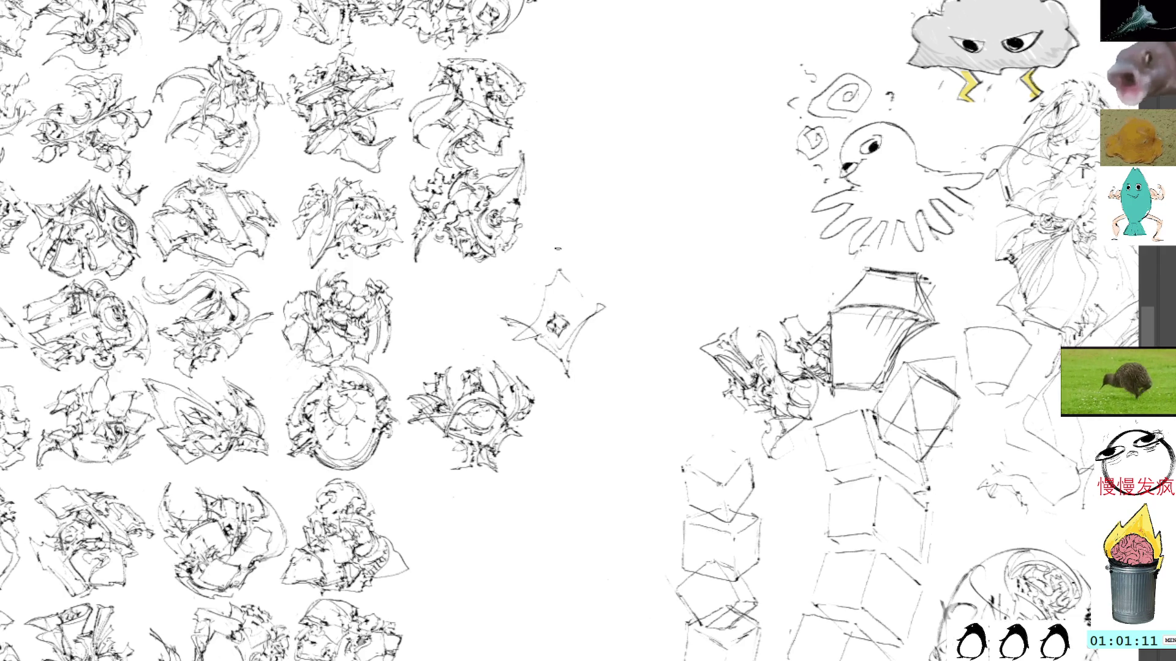
{"action": "key", "text": "ctrl+t"}
{"action": "mouse_move", "coordinate": [640, 203]}
{"action": "left_mouse_down"}
{"action": "mouse_move", "coordinate": [537, 196]}
{"action": "mouse_move", "coordinate": [587, 204]}
{"action": "mouse_move", "coordinate": [568, 222]}
{"action": "left_mouse_up"}
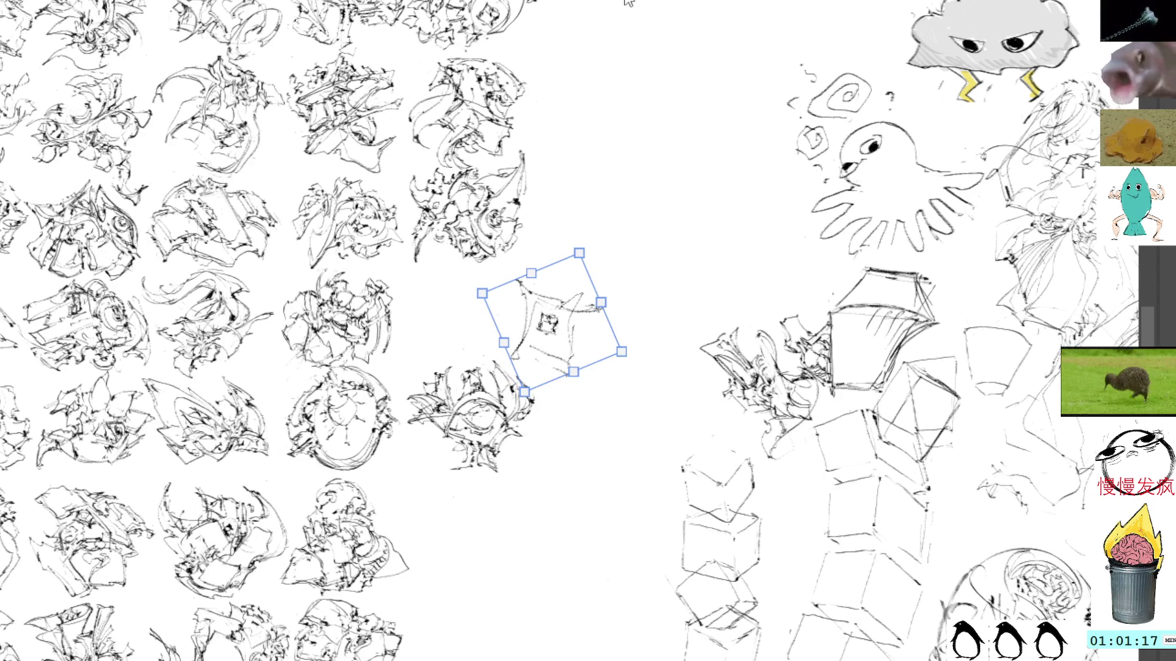
{"action": "key", "text": "Return"}
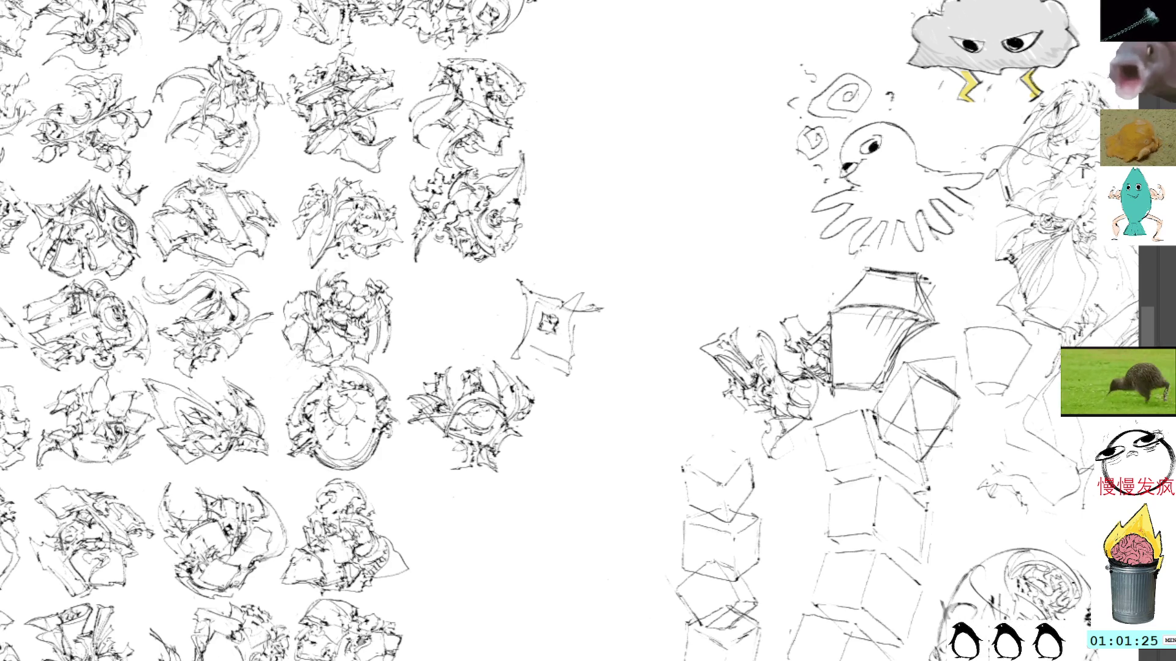
Step: Add a short dash and several small strokes to the new square study
{"action": "mouse_move", "coordinate": [517, 339]}
{"action": "left_mouse_down"}
{"action": "mouse_move", "coordinate": [502, 342]}
{"action": "mouse_move", "coordinate": [544, 333]}
{"action": "mouse_move", "coordinate": [536, 326]}
{"action": "left_mouse_up"}
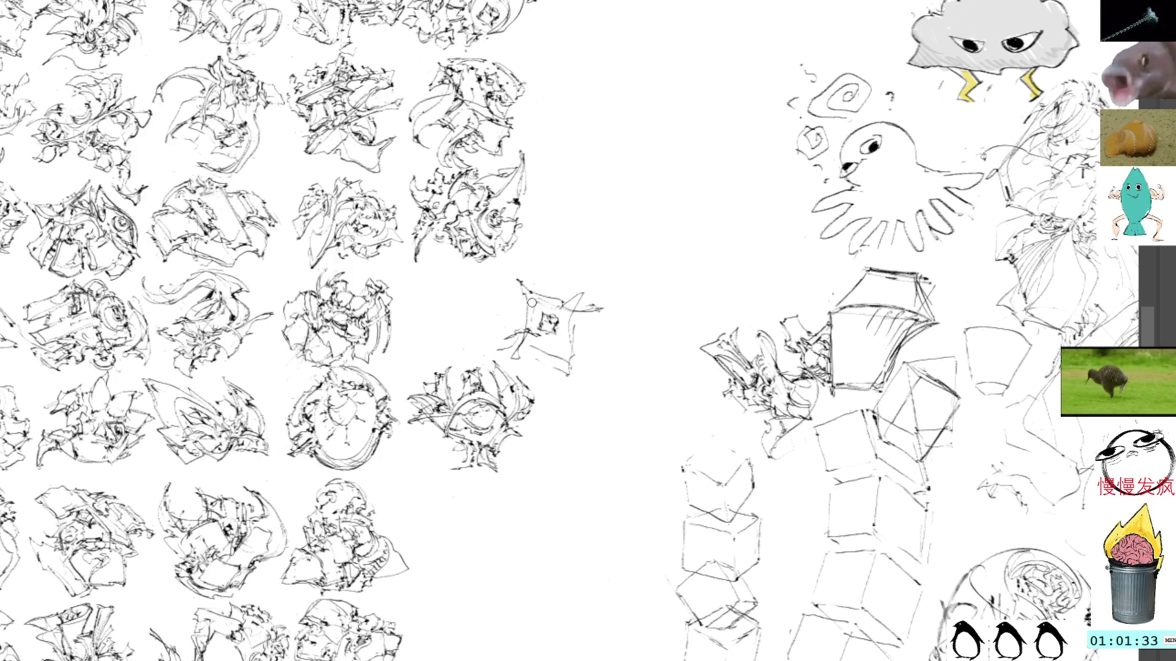
{"action": "left_click_drag", "start_coordinate": [522, 331], "coordinate": [533, 324]}
{"action": "mouse_move", "coordinate": [525, 332]}
{"action": "left_mouse_down"}
{"action": "mouse_move", "coordinate": [546, 309]}
{"action": "mouse_move", "coordinate": [530, 324]}
{"action": "left_mouse_up"}
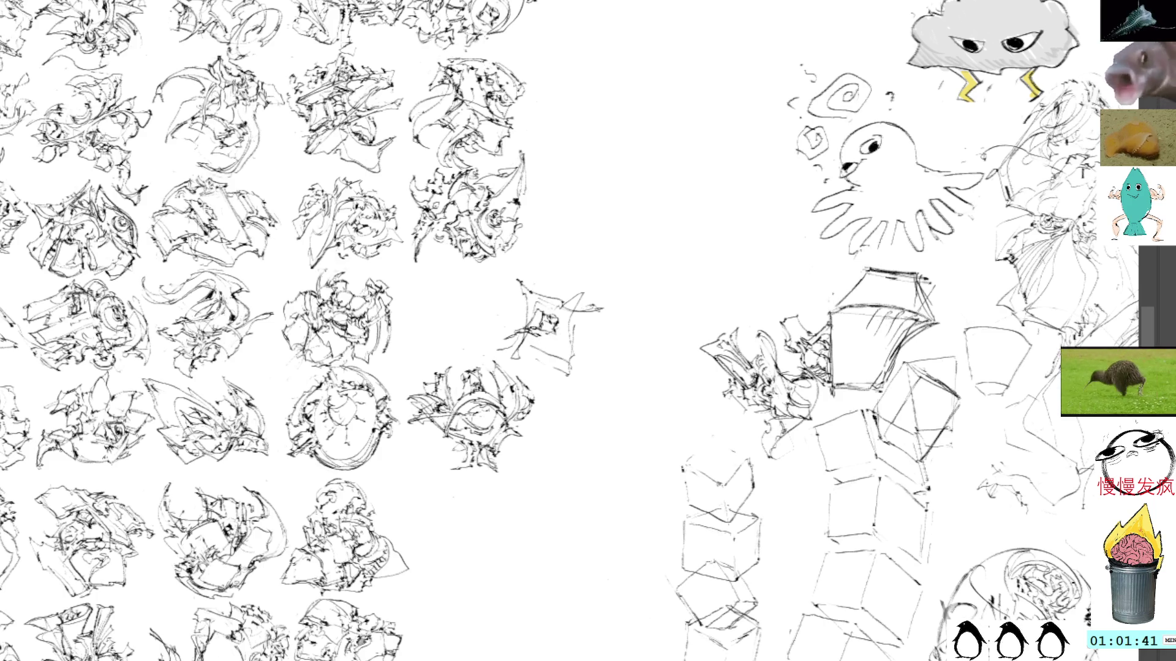
{"action": "mouse_move", "coordinate": [539, 332]}
{"action": "left_mouse_down"}
{"action": "mouse_move", "coordinate": [580, 358]}
{"action": "mouse_move", "coordinate": [578, 328]}
{"action": "mouse_move", "coordinate": [574, 343]}
{"action": "mouse_move", "coordinate": [595, 355]}
{"action": "mouse_move", "coordinate": [577, 325]}
{"action": "left_mouse_up"}
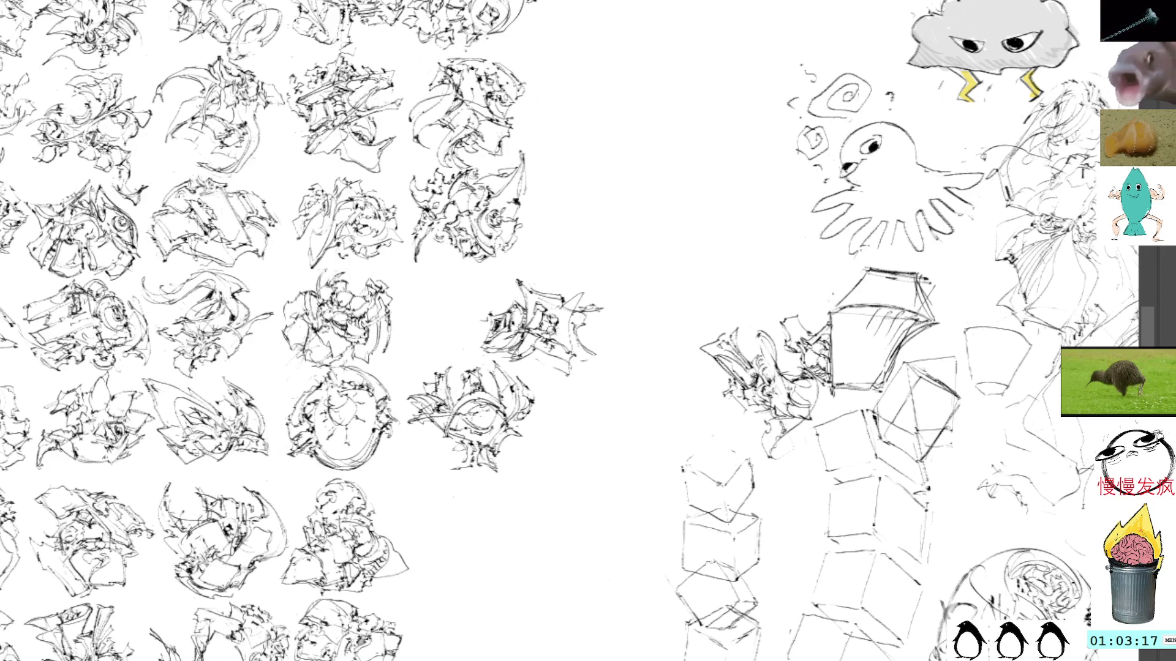
Step: Tilt the study slightly counter-clockwise and slot it into the right-column gap above the circular study
{"action": "key", "text": "ctrl+t"}
{"action": "left_click_drag", "start_coordinate": [631, 213], "coordinate": [612, 202]}
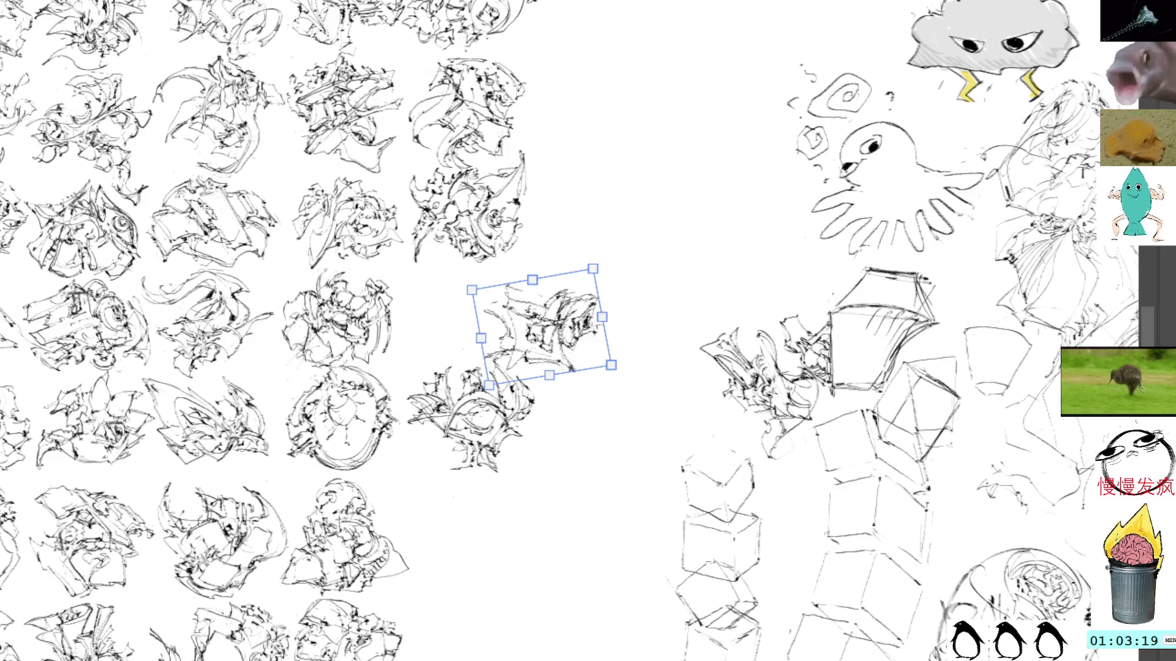
{"action": "mouse_move", "coordinate": [569, 322]}
{"action": "left_mouse_down"}
{"action": "mouse_move", "coordinate": [484, 297]}
{"action": "mouse_move", "coordinate": [471, 312]}
{"action": "mouse_move", "coordinate": [493, 295]}
{"action": "mouse_move", "coordinate": [495, 310]}
{"action": "left_mouse_up"}
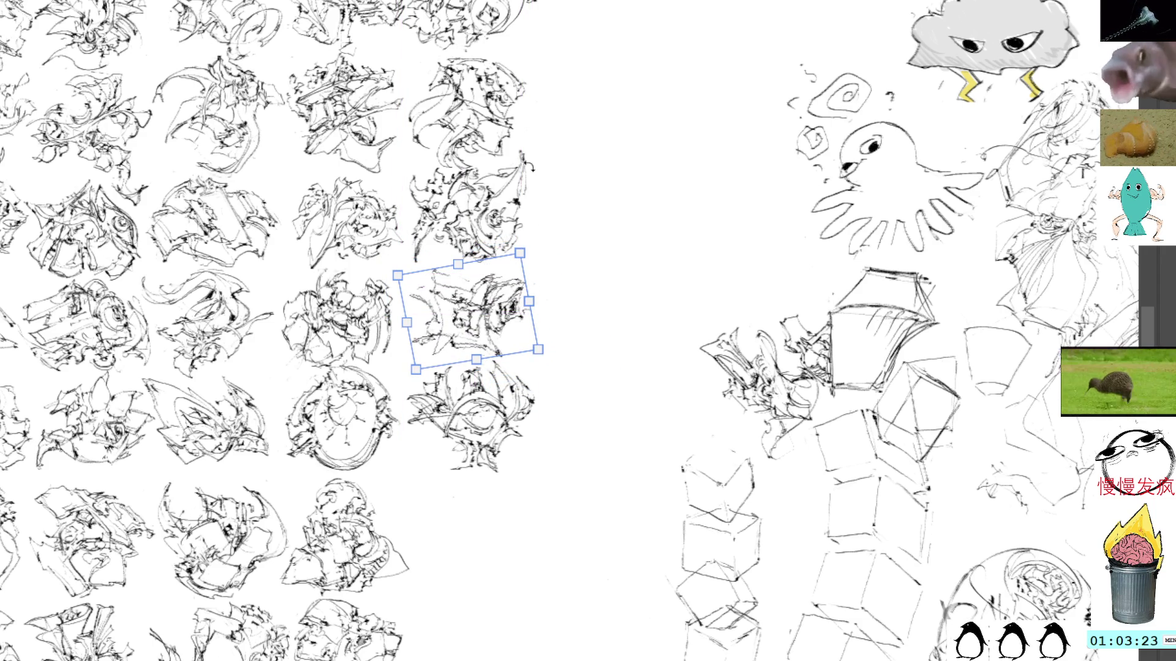
{"action": "key", "text": "Up"}
{"action": "key", "text": "Up"}
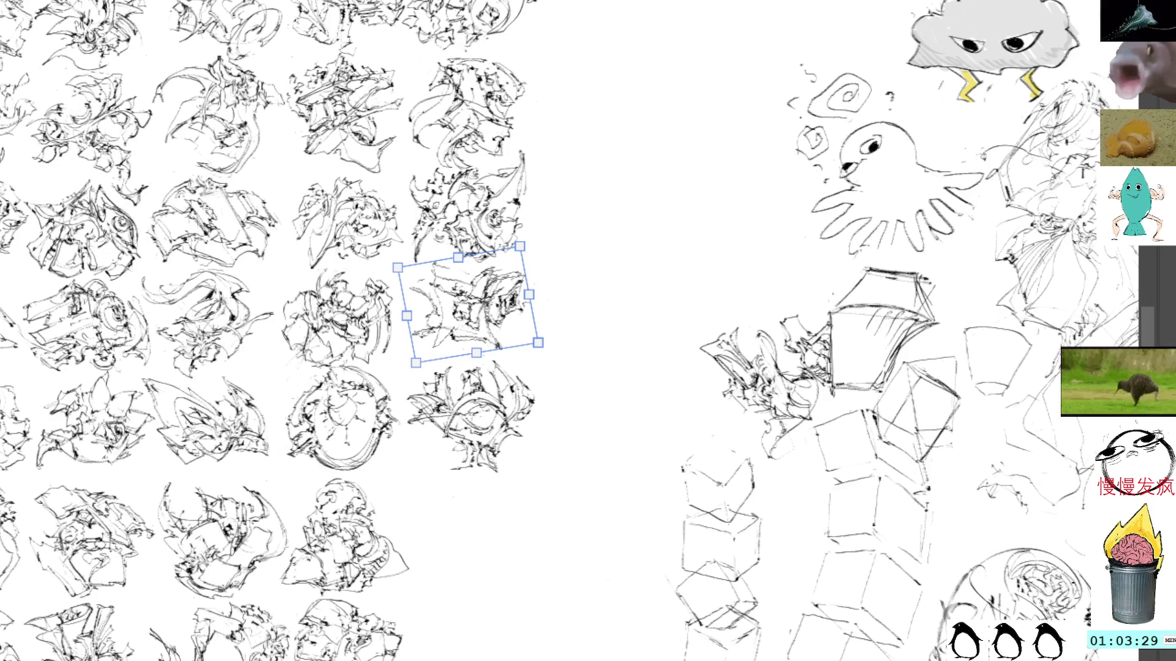
{"action": "key", "text": "Return"}
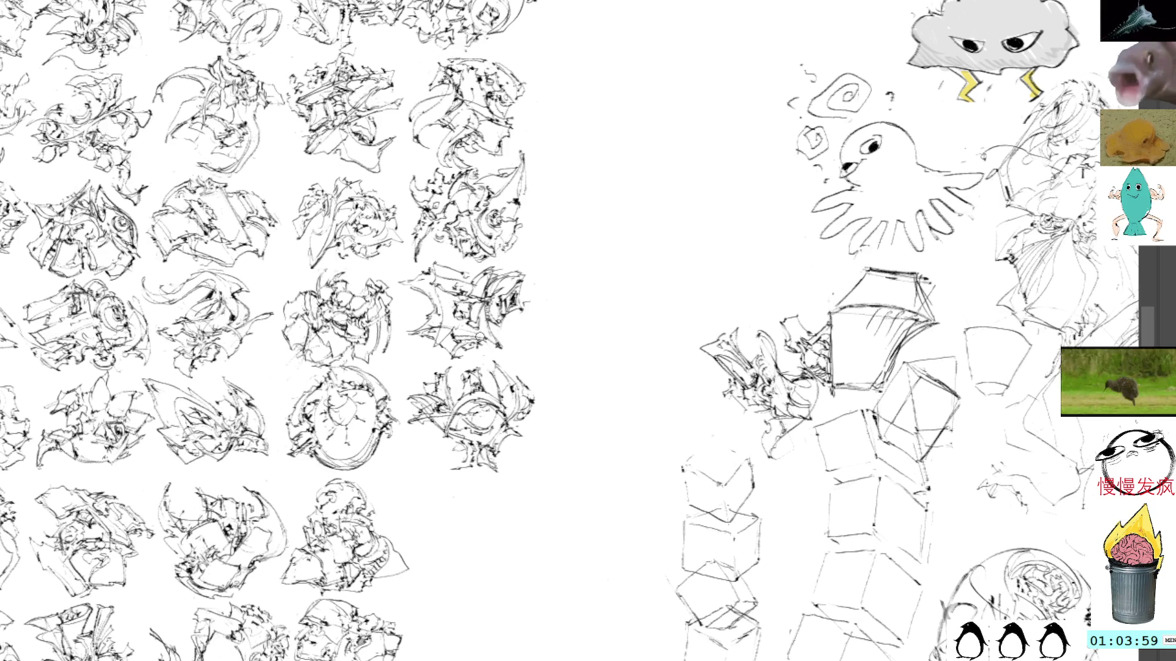
{"action": "mouse_move", "coordinate": [519, 329]}
{"action": "left_mouse_down"}
{"action": "mouse_move", "coordinate": [481, 231]}
{"action": "mouse_move", "coordinate": [486, 246]}
{"action": "left_mouse_up"}
Step: Draw a tiny figure with a line, small circle, and arm and leg strokes left of the cubes
{"action": "left_click_drag", "start_coordinate": [467, 294], "coordinate": [475, 274]}
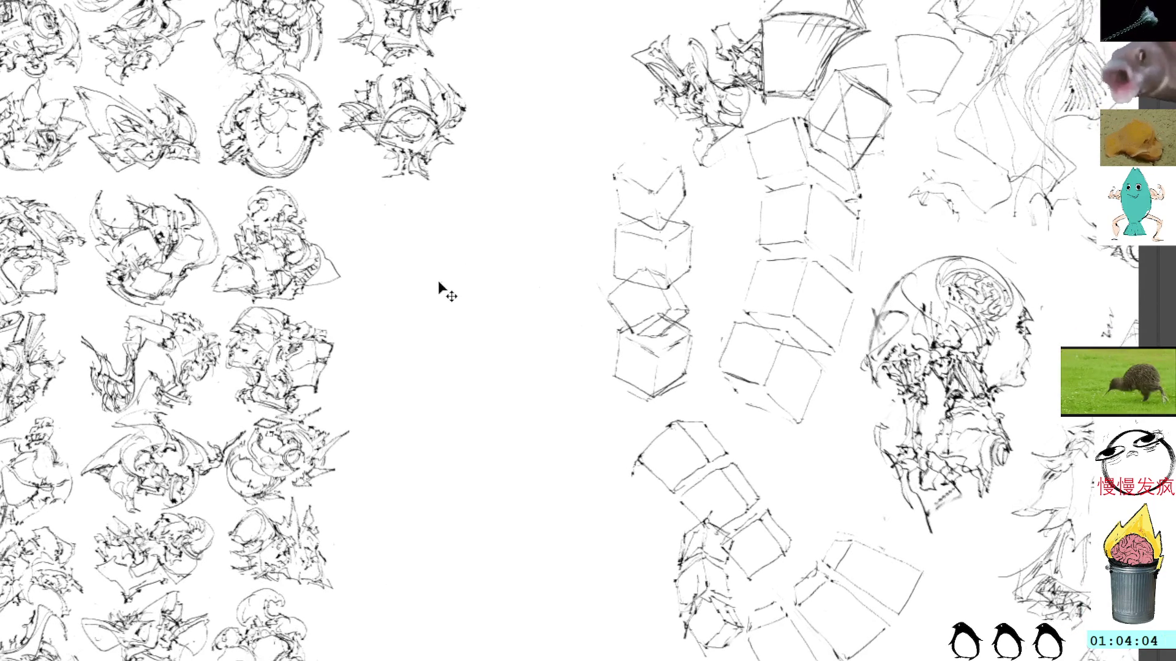
{"action": "left_click_drag", "start_coordinate": [556, 331], "coordinate": [565, 338]}
{"action": "mouse_move", "coordinate": [554, 318]}
{"action": "left_mouse_down"}
{"action": "mouse_move", "coordinate": [569, 386]}
{"action": "mouse_move", "coordinate": [585, 302]}
{"action": "left_mouse_up"}
{"action": "mouse_move", "coordinate": [564, 341]}
{"action": "left_mouse_down"}
{"action": "mouse_move", "coordinate": [591, 380]}
{"action": "mouse_move", "coordinate": [574, 365]}
{"action": "mouse_move", "coordinate": [592, 332]}
{"action": "mouse_move", "coordinate": [583, 319]}
{"action": "mouse_move", "coordinate": [597, 311]}
{"action": "mouse_move", "coordinate": [603, 343]}
{"action": "mouse_move", "coordinate": [591, 356]}
{"action": "left_mouse_up"}
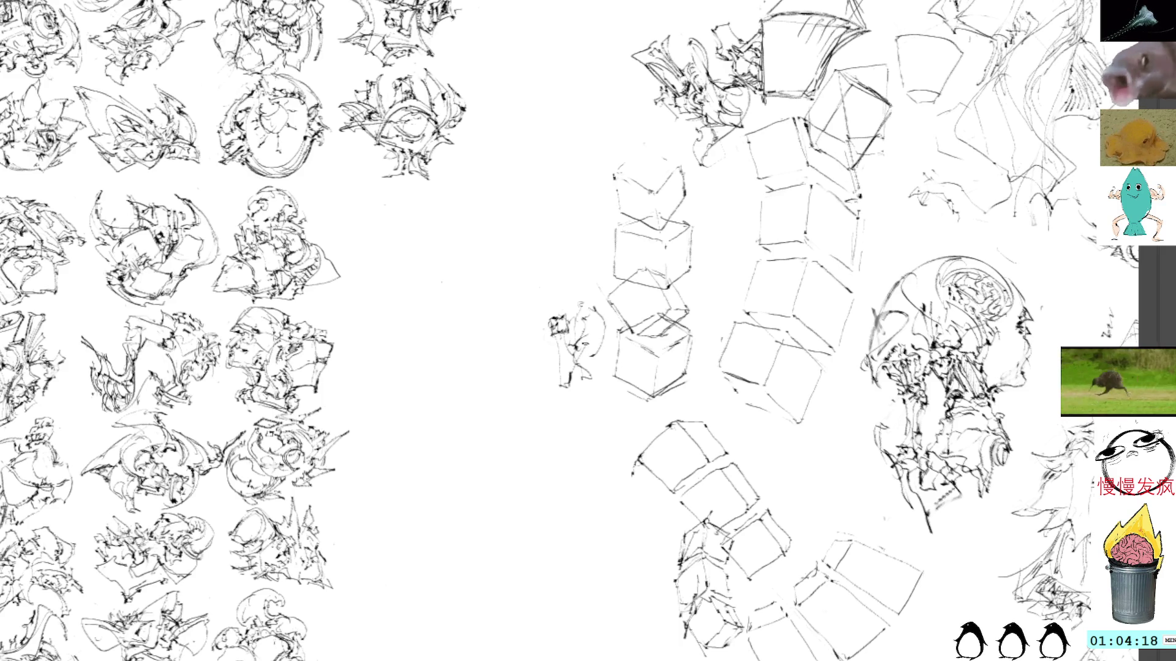
Step: Move and rotate the figure sketch up-left, then add crossing strokes, discarding a dashed oval
{"action": "key", "text": "ctrl+t"}
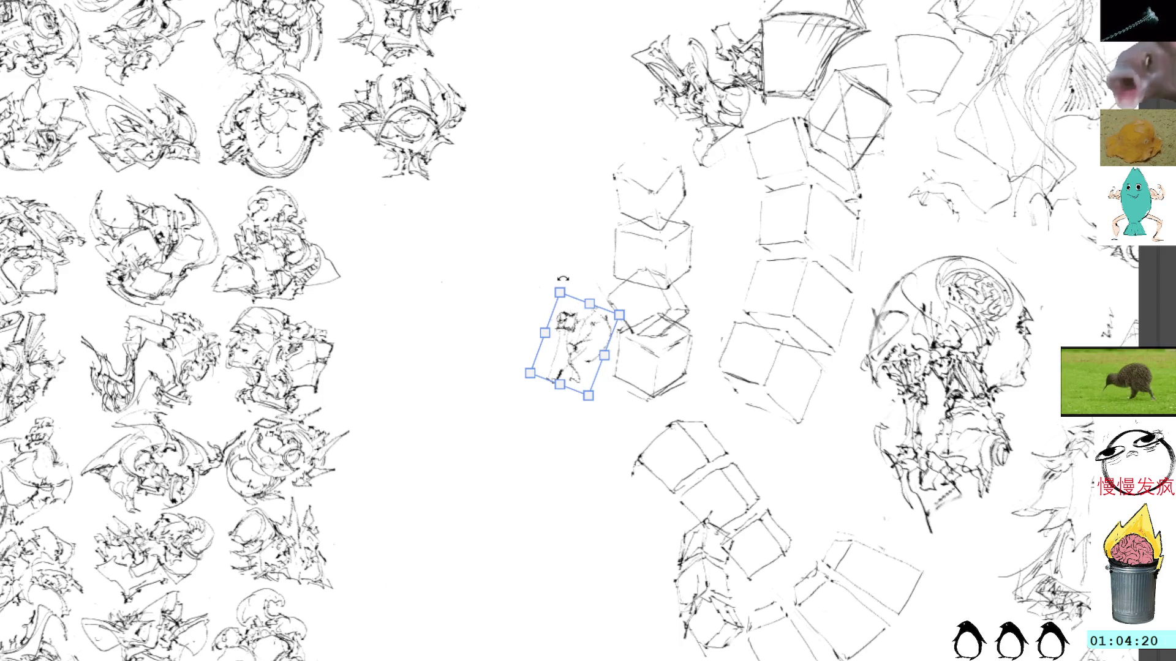
{"action": "left_click_drag", "start_coordinate": [549, 329], "coordinate": [447, 274]}
{"action": "left_click_drag", "start_coordinate": [545, 355], "coordinate": [573, 260]}
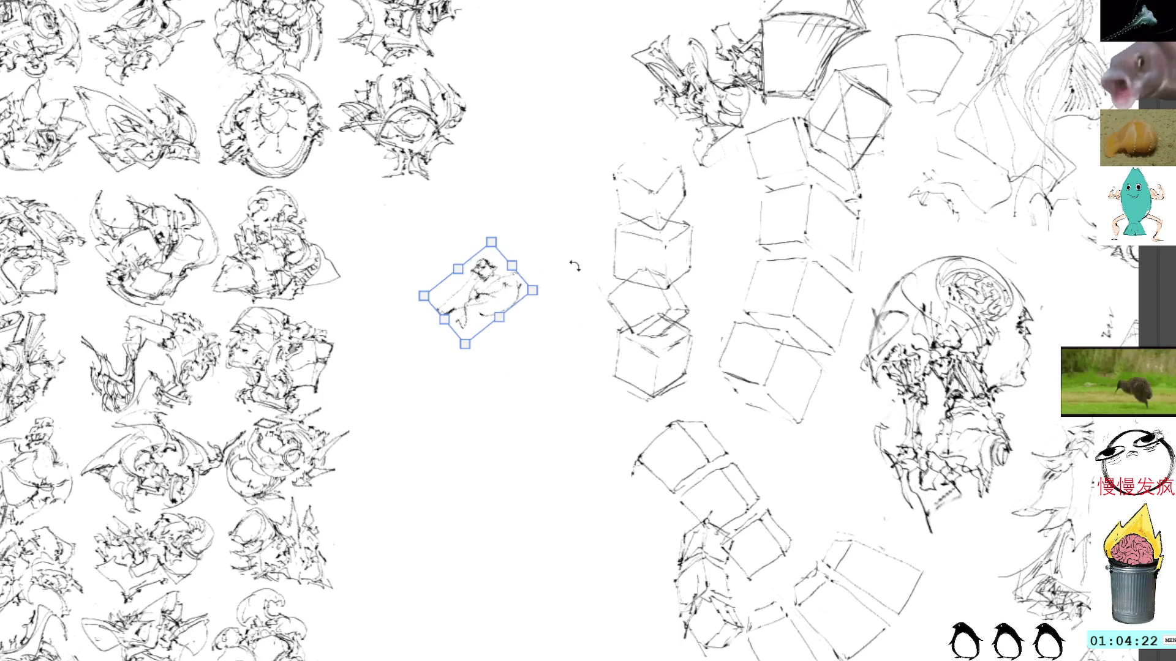
{"action": "key", "text": "Return"}
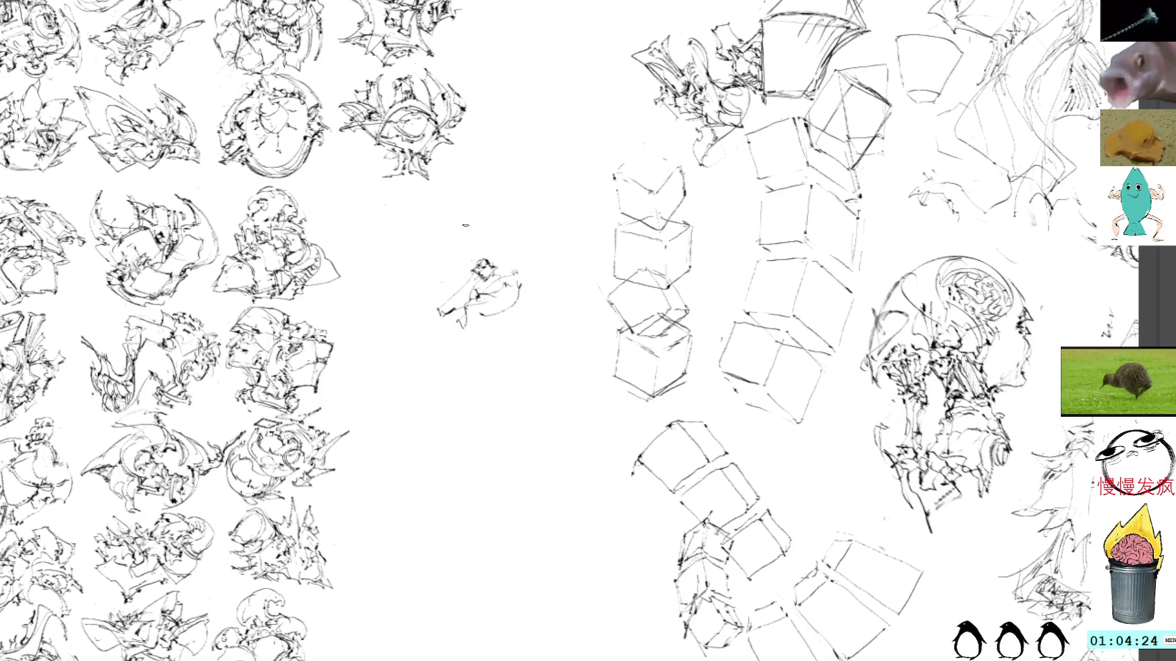
{"action": "mouse_move", "coordinate": [465, 328]}
{"action": "left_mouse_down"}
{"action": "mouse_move", "coordinate": [447, 309]}
{"action": "mouse_move", "coordinate": [458, 315]}
{"action": "left_mouse_up"}
{"action": "key", "text": "ctrl+z"}
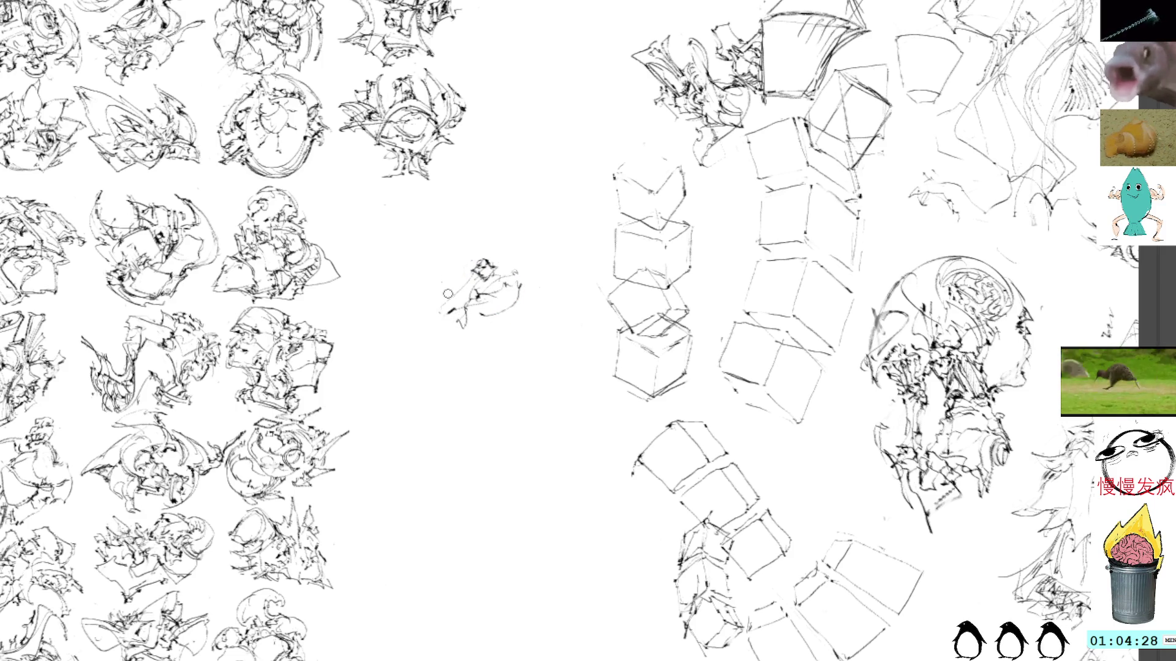
{"action": "left_click_drag", "start_coordinate": [449, 282], "coordinate": [477, 302]}
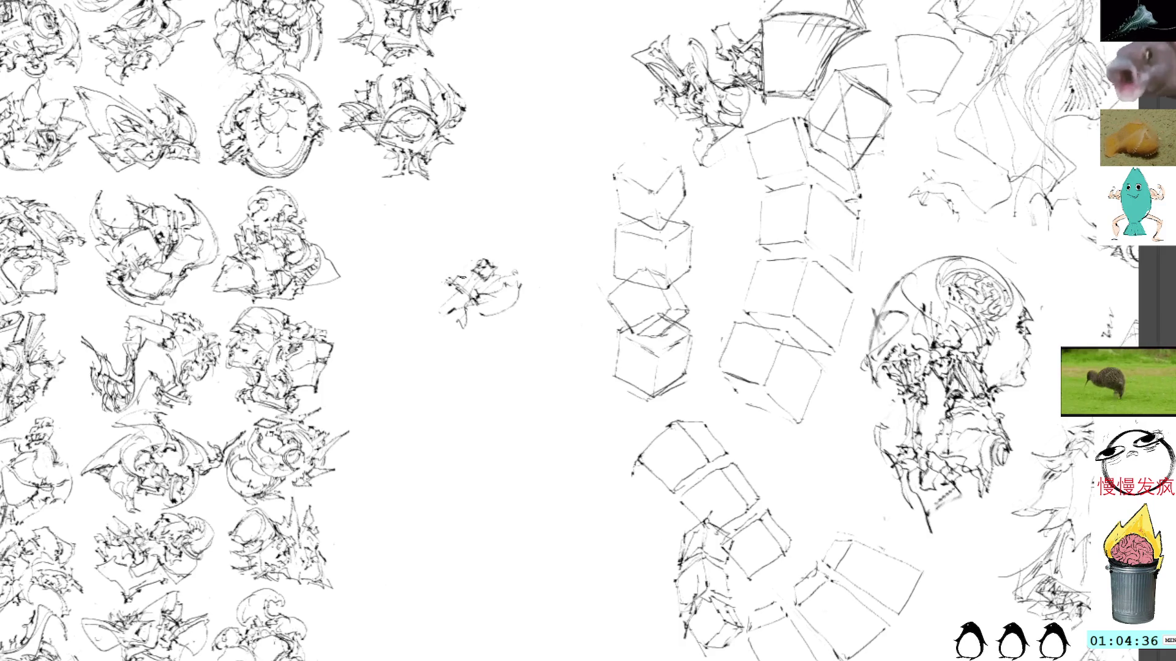
Step: Add a thin stroke above the sketch, a stroke running down into it, and small side marks
{"action": "mouse_move", "coordinate": [464, 256]}
{"action": "left_mouse_down"}
{"action": "mouse_move", "coordinate": [482, 237]}
{"action": "mouse_move", "coordinate": [452, 251]}
{"action": "mouse_move", "coordinate": [491, 225]}
{"action": "mouse_move", "coordinate": [531, 261]}
{"action": "left_mouse_up"}
{"action": "mouse_move", "coordinate": [488, 216]}
{"action": "left_mouse_down"}
{"action": "mouse_move", "coordinate": [479, 230]}
{"action": "mouse_move", "coordinate": [507, 240]}
{"action": "left_mouse_up"}
{"action": "left_click_drag", "start_coordinate": [505, 253], "coordinate": [511, 257]}
{"action": "key", "text": "ctrl+z"}
{"action": "key", "text": "ctrl+z"}
{"action": "key", "text": "ctrl+z"}
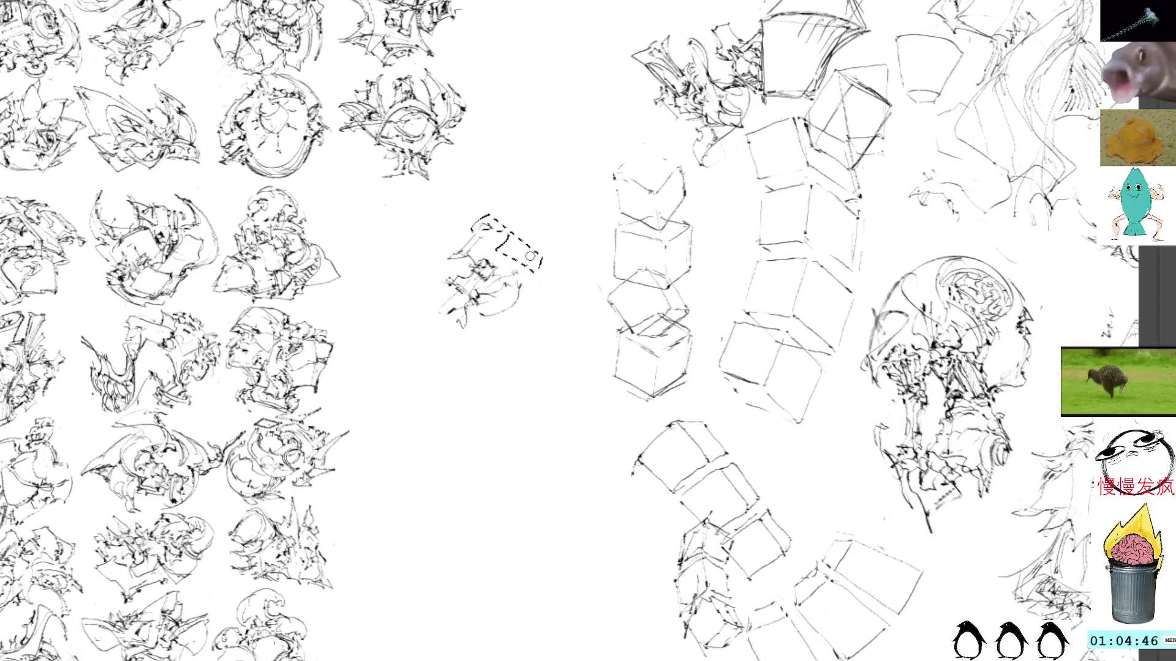
{"action": "left_click_drag", "start_coordinate": [472, 236], "coordinate": [515, 267]}
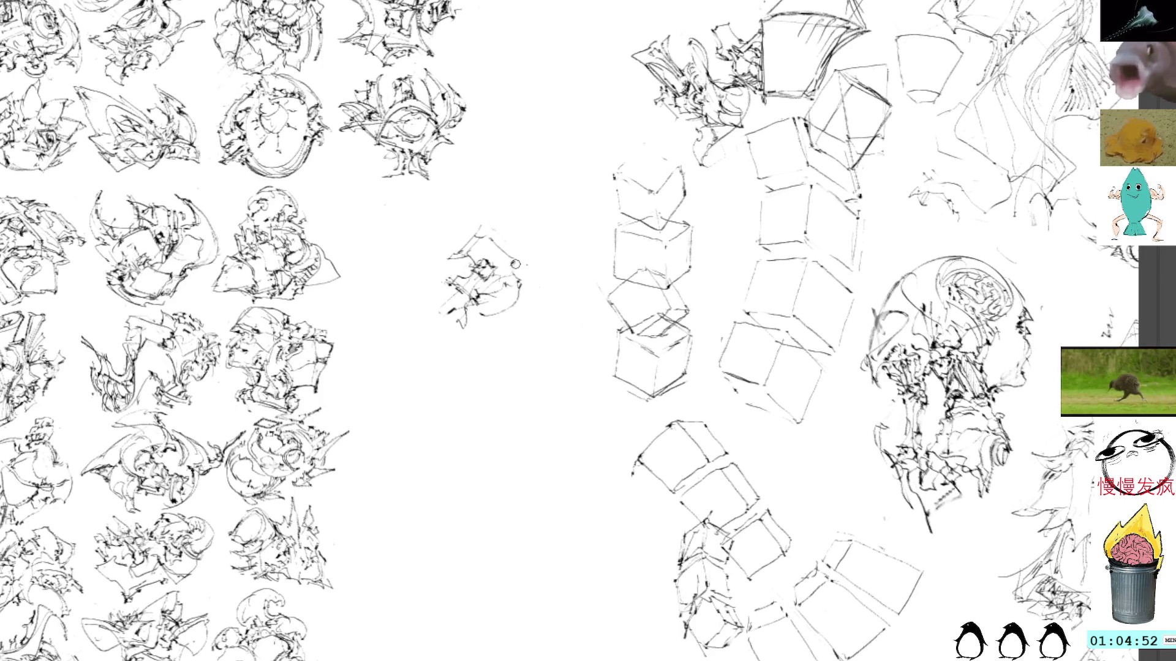
{"action": "mouse_move", "coordinate": [517, 270]}
{"action": "left_mouse_down"}
{"action": "mouse_move", "coordinate": [541, 279]}
{"action": "mouse_move", "coordinate": [527, 264]}
{"action": "left_mouse_up"}
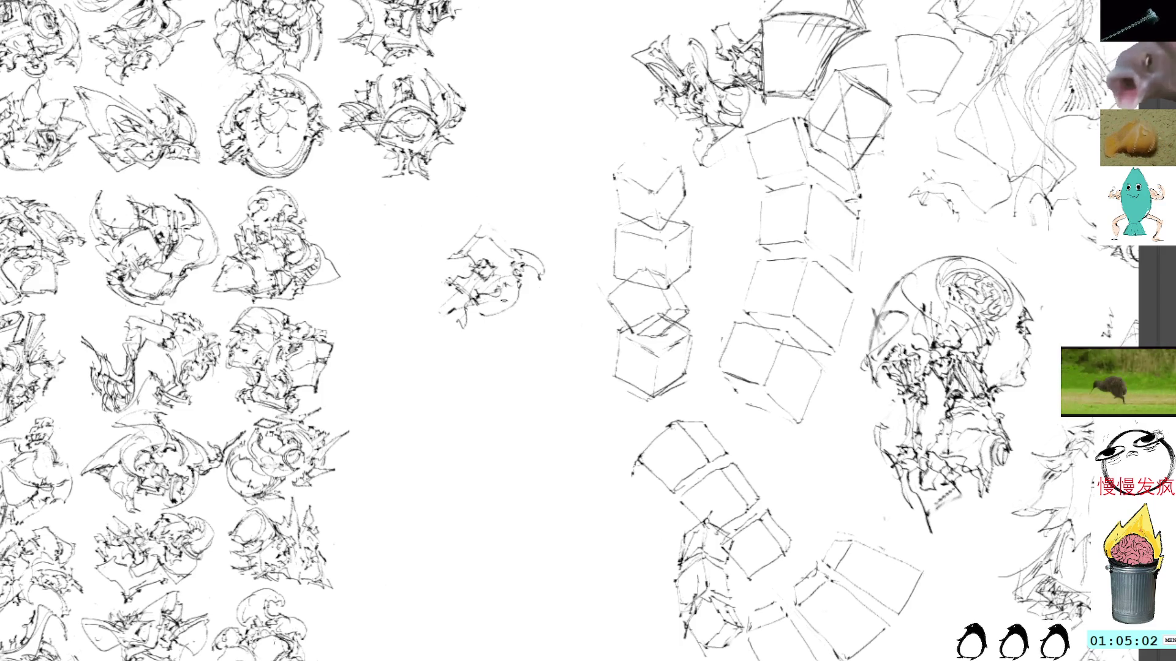
Step: Add strokes to the sketch's lower part and a curved stroke below, undoing a tail
{"action": "left_click_drag", "start_coordinate": [524, 305], "coordinate": [514, 317]}
{"action": "left_click_drag", "start_coordinate": [528, 289], "coordinate": [521, 306]}
{"action": "left_click_drag", "start_coordinate": [528, 310], "coordinate": [509, 351]}
{"action": "key", "text": "ctrl+z"}
{"action": "key", "text": "ctrl+z"}
{"action": "key", "text": "ctrl+z"}
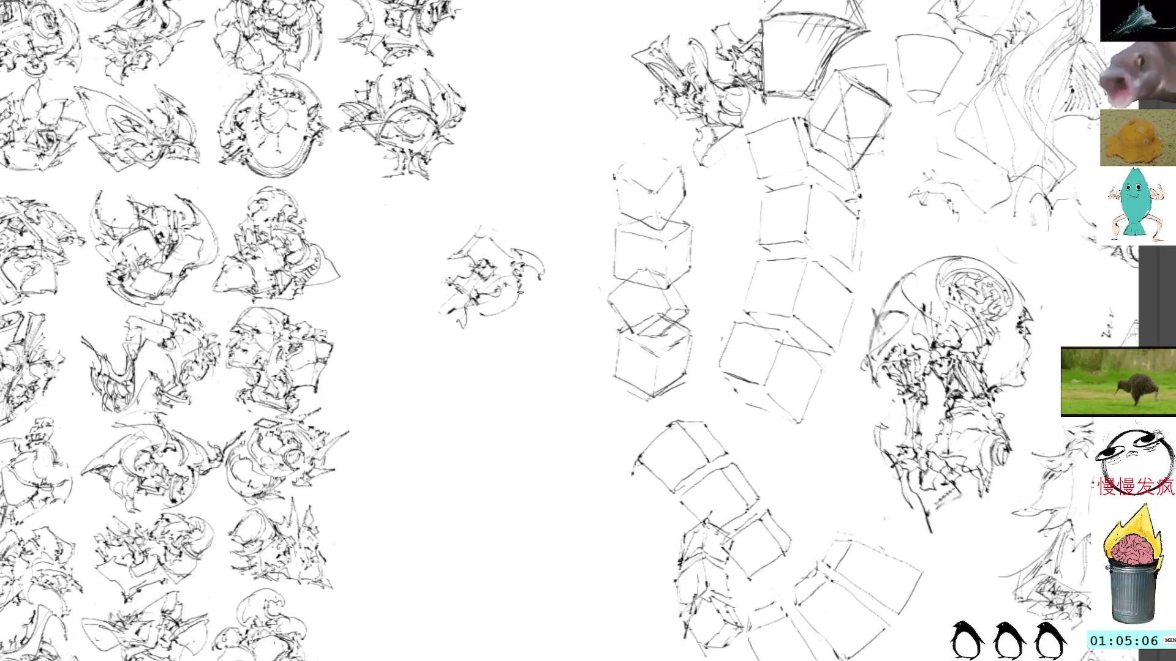
{"action": "mouse_move", "coordinate": [522, 308]}
{"action": "left_mouse_down"}
{"action": "mouse_move", "coordinate": [550, 315]}
{"action": "mouse_move", "coordinate": [548, 299]}
{"action": "mouse_move", "coordinate": [528, 318]}
{"action": "mouse_move", "coordinate": [543, 319]}
{"action": "left_mouse_up"}
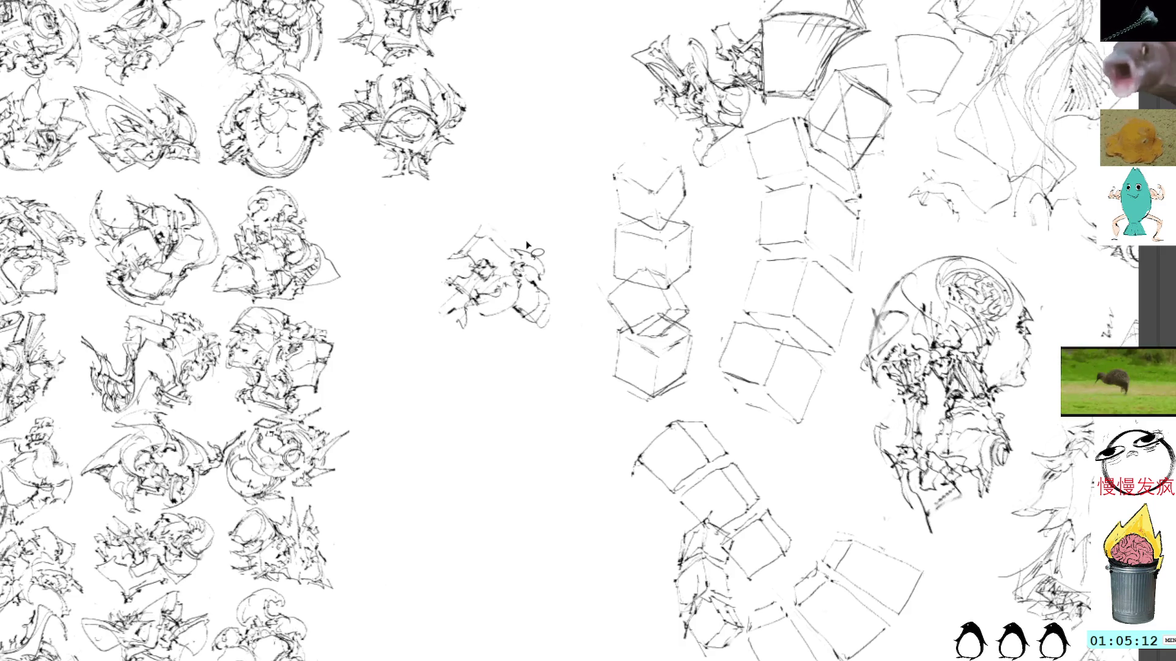
Step: Rotate the sketch and move it up-left toward the grid
{"action": "key", "text": "ctrl+t"}
{"action": "left_click_drag", "start_coordinate": [532, 179], "coordinate": [525, 294]}
{"action": "mouse_move", "coordinate": [467, 216]}
{"action": "left_mouse_down"}
{"action": "mouse_move", "coordinate": [461, 237]}
{"action": "mouse_move", "coordinate": [505, 171]}
{"action": "mouse_move", "coordinate": [564, 200]}
{"action": "left_mouse_up"}
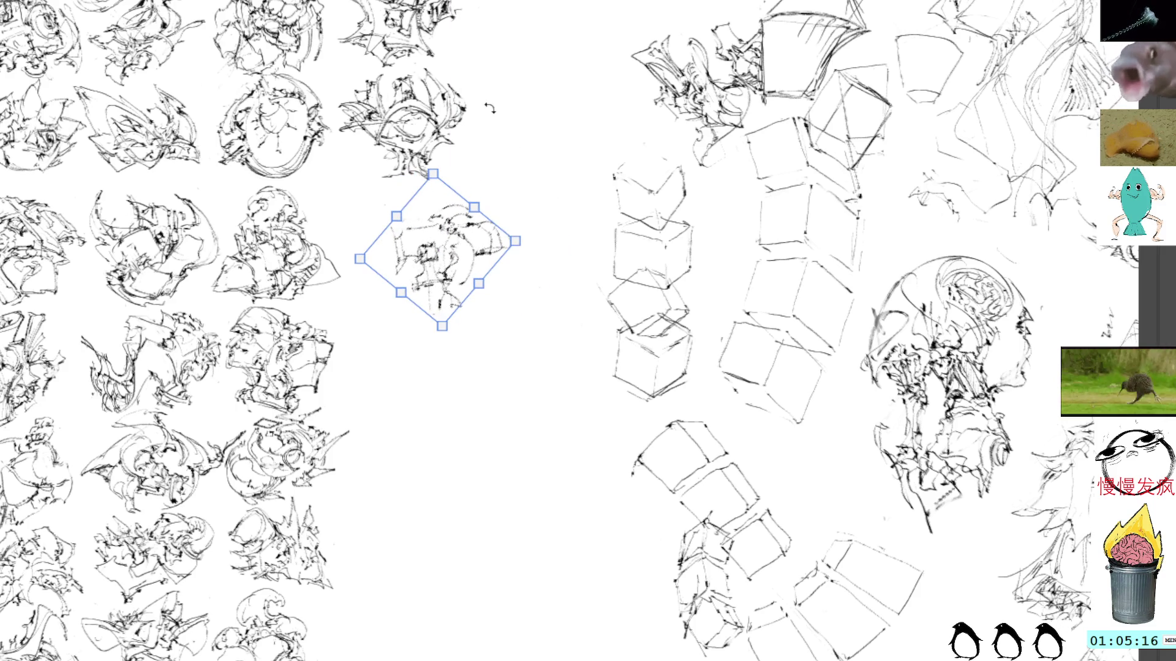
Step: Commit the study's placement, then add a looping stroke on its right edge and dark strokes at its bottom
{"action": "key", "text": "Return"}
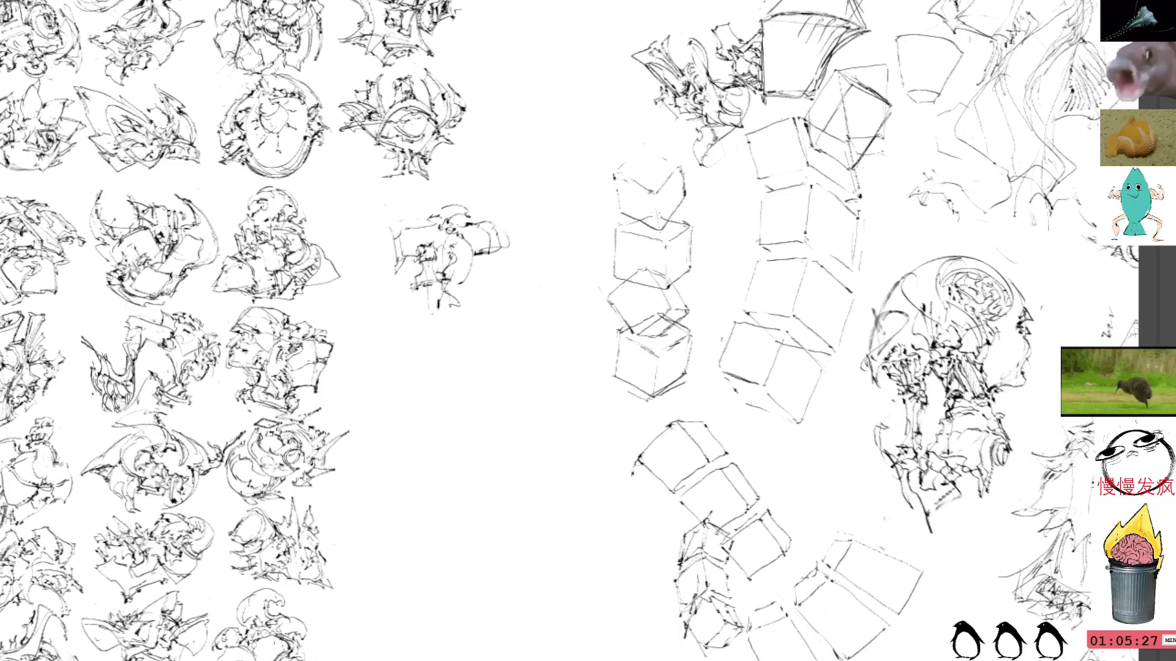
{"action": "mouse_move", "coordinate": [497, 221]}
{"action": "left_mouse_down"}
{"action": "mouse_move", "coordinate": [505, 236]}
{"action": "mouse_move", "coordinate": [505, 211]}
{"action": "left_mouse_up"}
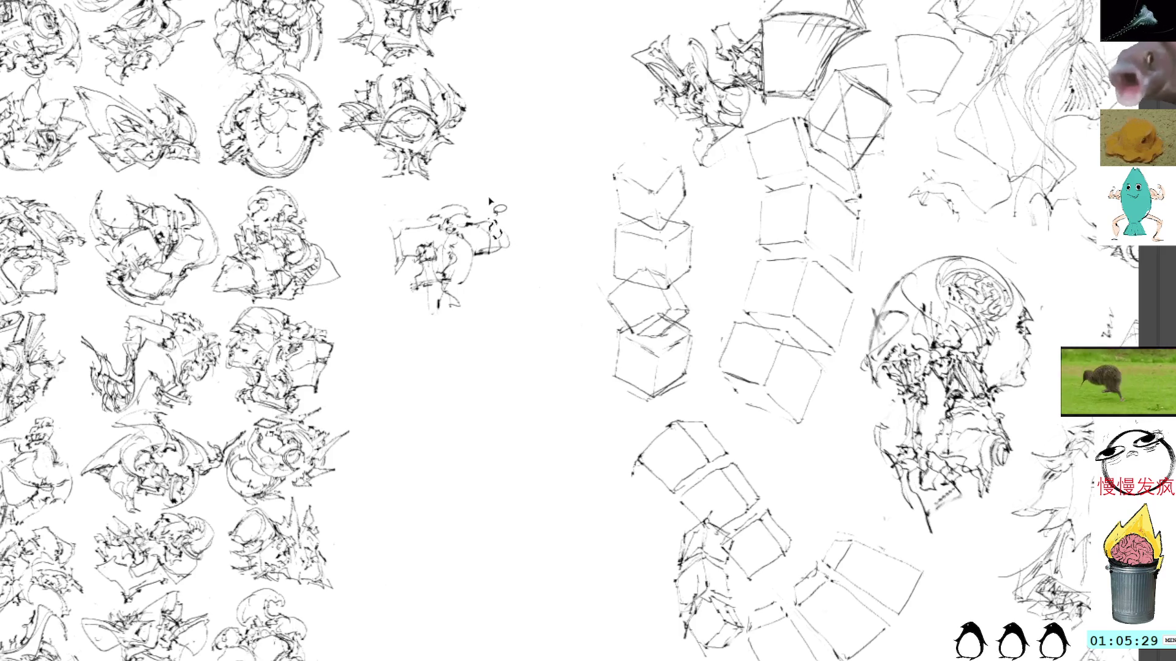
{"action": "key", "text": "ctrl+z"}
{"action": "key", "text": "ctrl+z"}
{"action": "key", "text": "ctrl+z"}
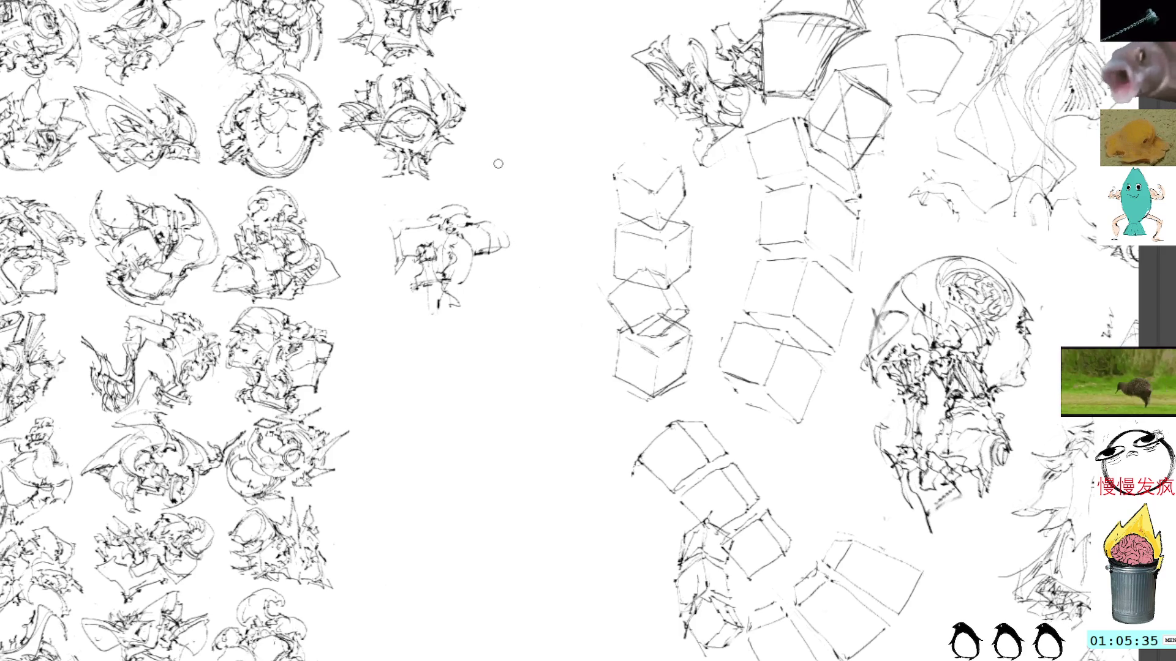
{"action": "key", "text": "ctrl+z"}
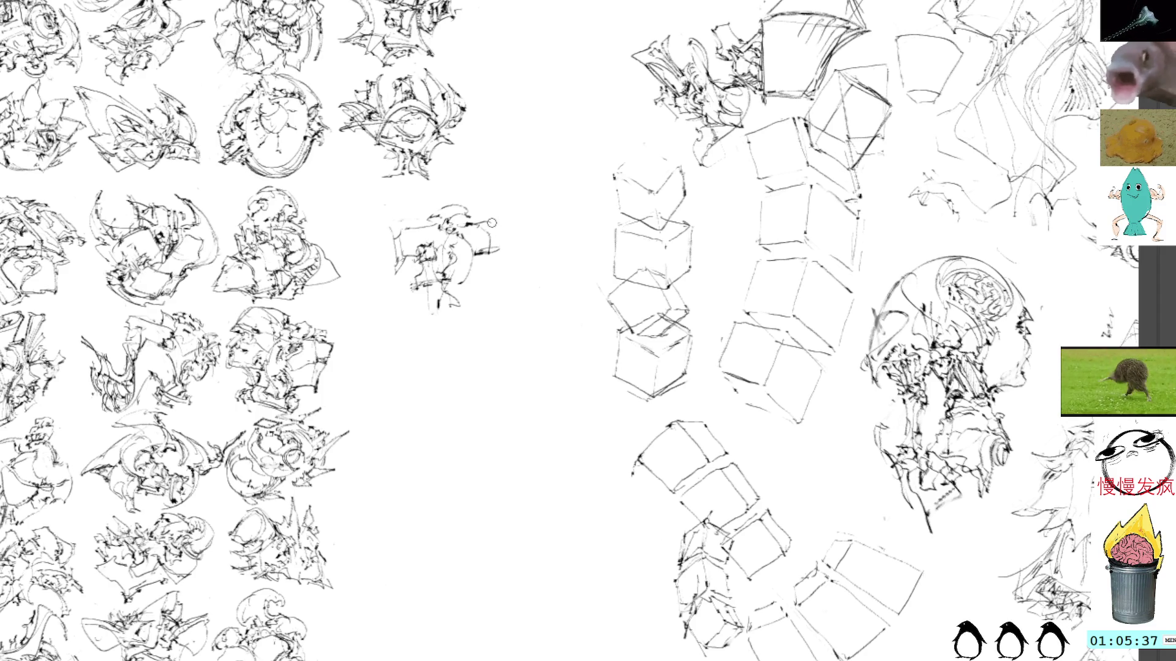
{"action": "left_click_drag", "start_coordinate": [492, 224], "coordinate": [498, 250]}
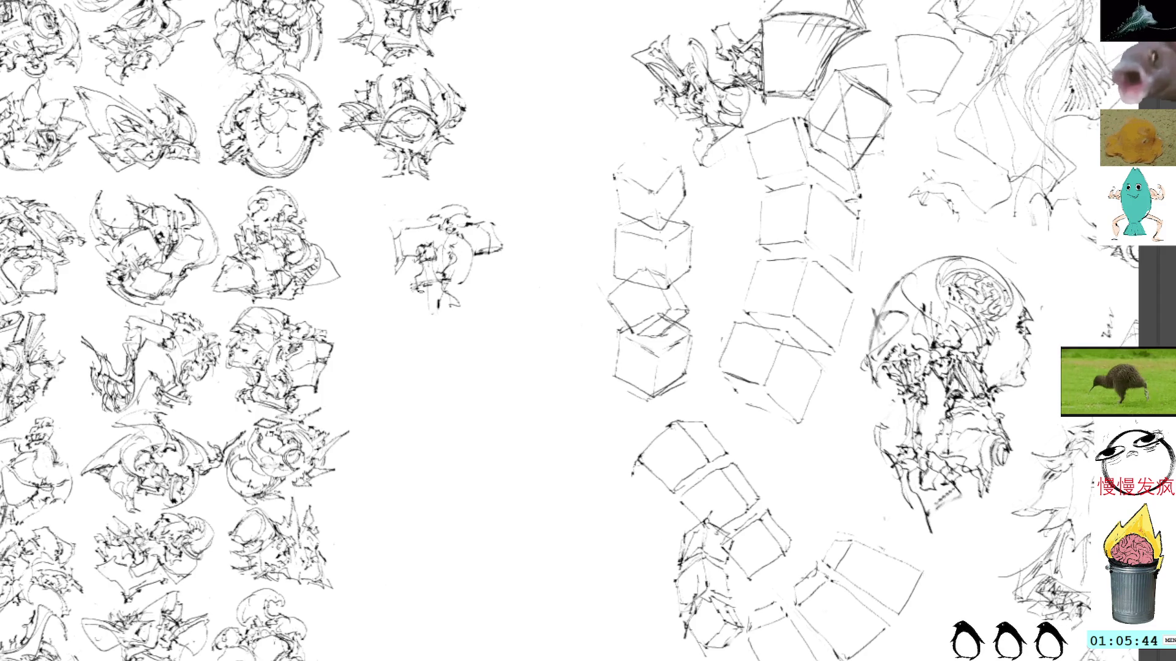
{"action": "left_click_drag", "start_coordinate": [421, 301], "coordinate": [441, 288]}
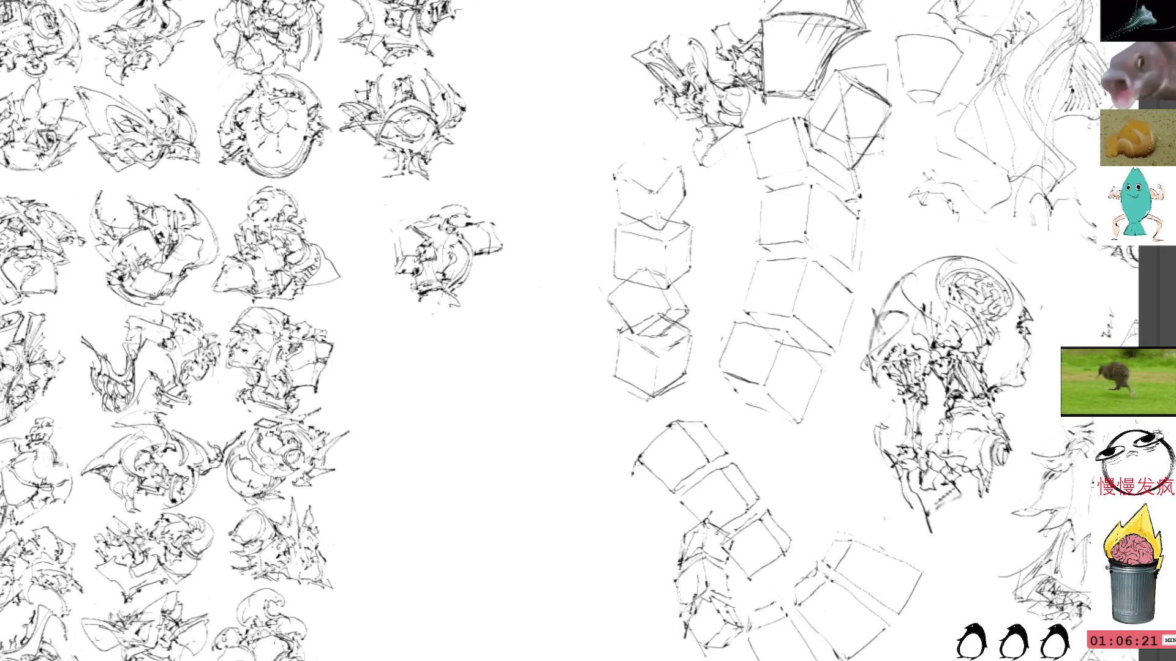
Step: Add strokes along the study's left edge, undoing trial marks on its top and upper-right contour
{"action": "mouse_move", "coordinate": [387, 228]}
{"action": "left_mouse_down"}
{"action": "mouse_move", "coordinate": [401, 236]}
{"action": "mouse_move", "coordinate": [392, 243]}
{"action": "mouse_move", "coordinate": [396, 216]}
{"action": "mouse_move", "coordinate": [389, 234]}
{"action": "mouse_move", "coordinate": [407, 251]}
{"action": "mouse_move", "coordinate": [389, 219]}
{"action": "mouse_move", "coordinate": [422, 216]}
{"action": "left_mouse_up"}
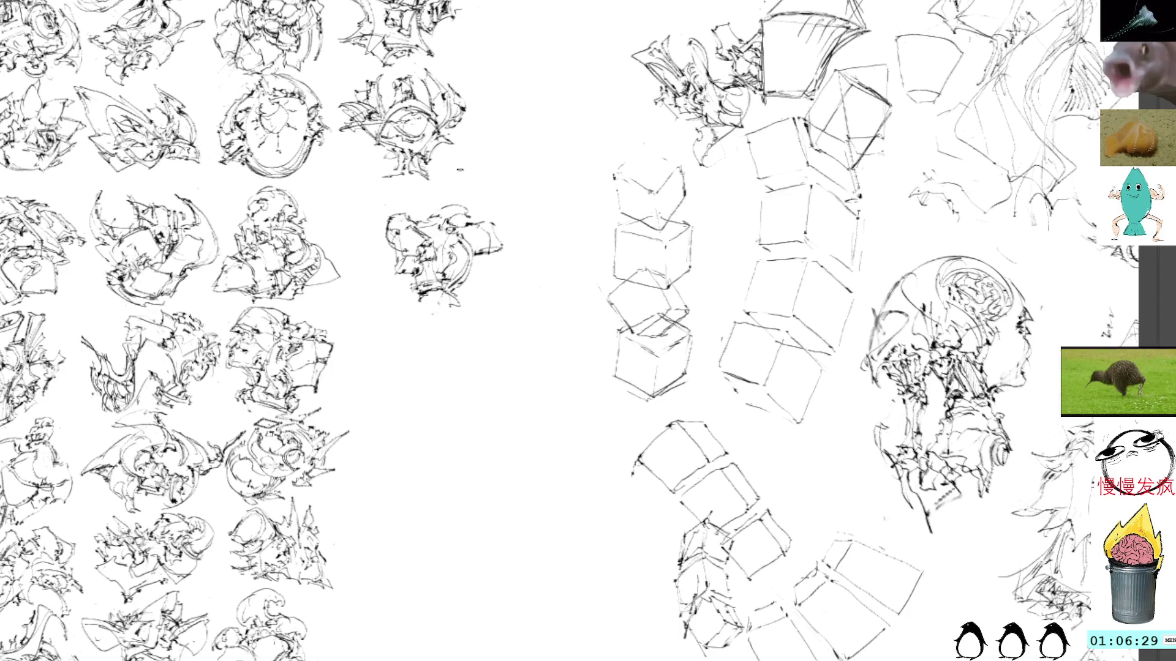
{"action": "mouse_move", "coordinate": [459, 196]}
{"action": "left_mouse_down"}
{"action": "mouse_move", "coordinate": [448, 208]}
{"action": "mouse_move", "coordinate": [475, 227]}
{"action": "mouse_move", "coordinate": [469, 202]}
{"action": "left_mouse_up"}
{"action": "key", "text": "ctrl+z"}
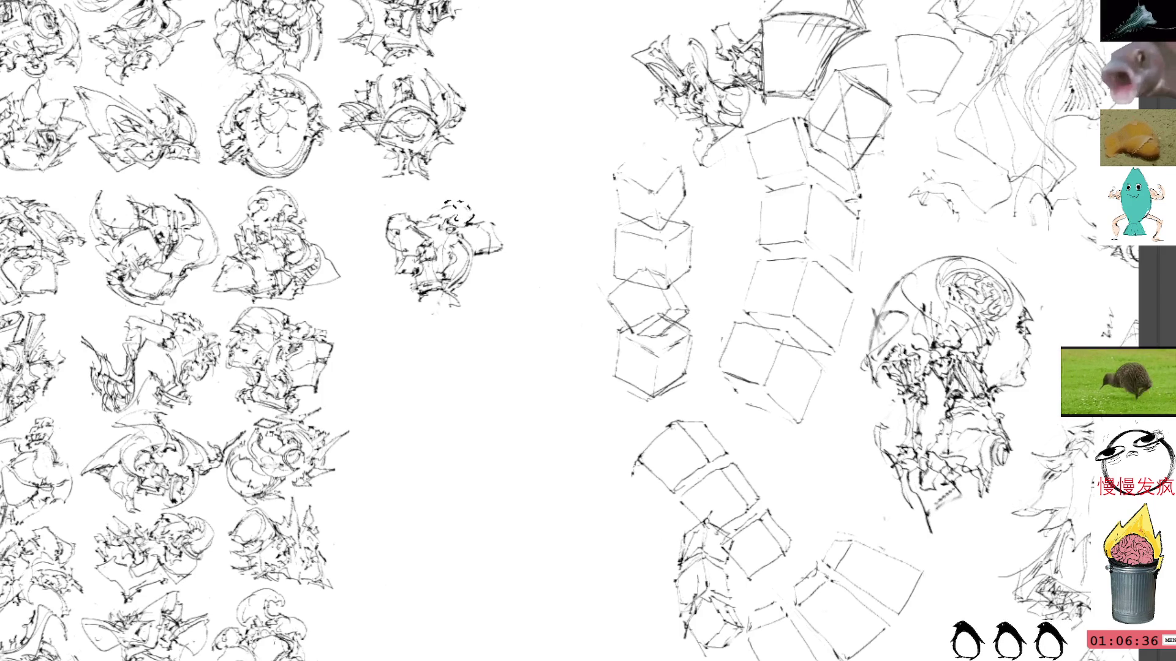
{"action": "mouse_move", "coordinate": [487, 218]}
{"action": "left_mouse_down"}
{"action": "mouse_move", "coordinate": [502, 242]}
{"action": "mouse_move", "coordinate": [471, 211]}
{"action": "mouse_move", "coordinate": [499, 215]}
{"action": "mouse_move", "coordinate": [492, 230]}
{"action": "left_mouse_up"}
{"action": "key", "text": "ctrl+z"}
{"action": "key", "text": "ctrl+z"}
{"action": "key", "text": "ctrl+z"}
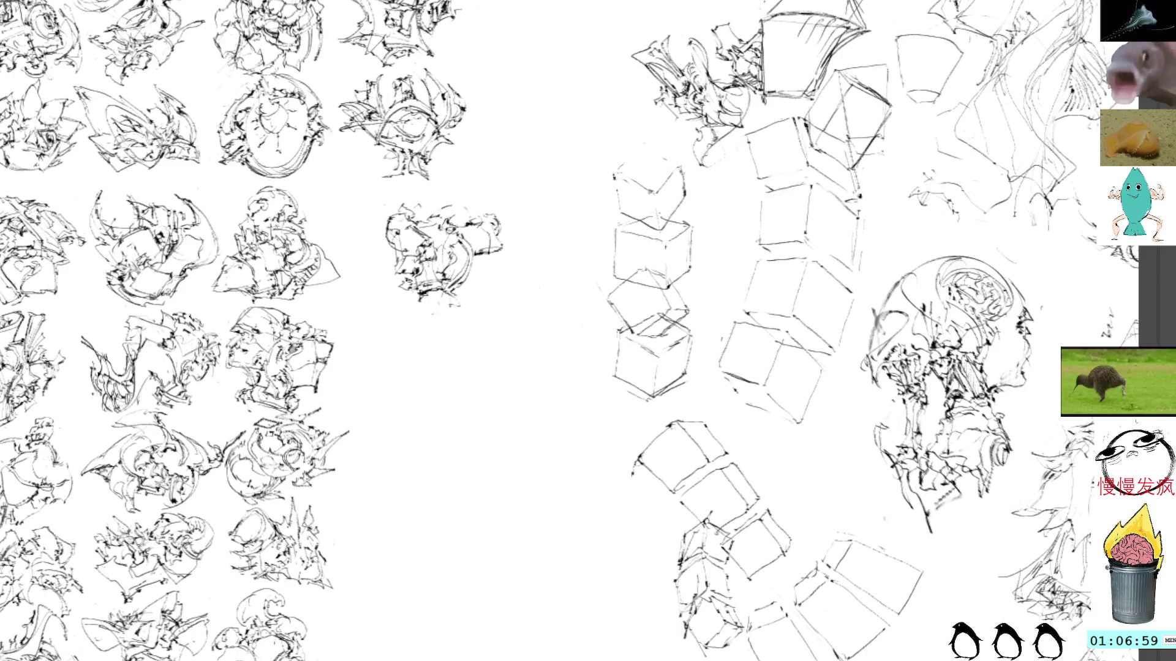
Step: Move the new study up-left into the grid and add strokes along its left edge
{"action": "left_click", "coordinate": [450, 230]}
{"action": "left_click_drag", "start_coordinate": [449, 257], "coordinate": [421, 236]}
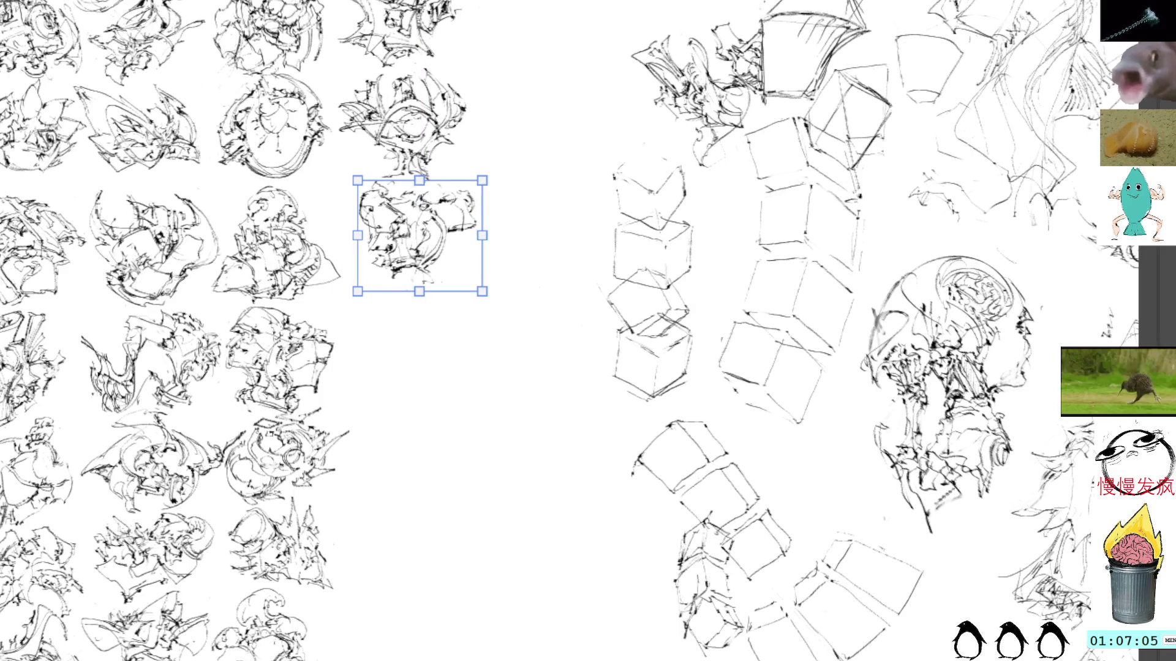
{"action": "key", "text": "ctrl+shift+a"}
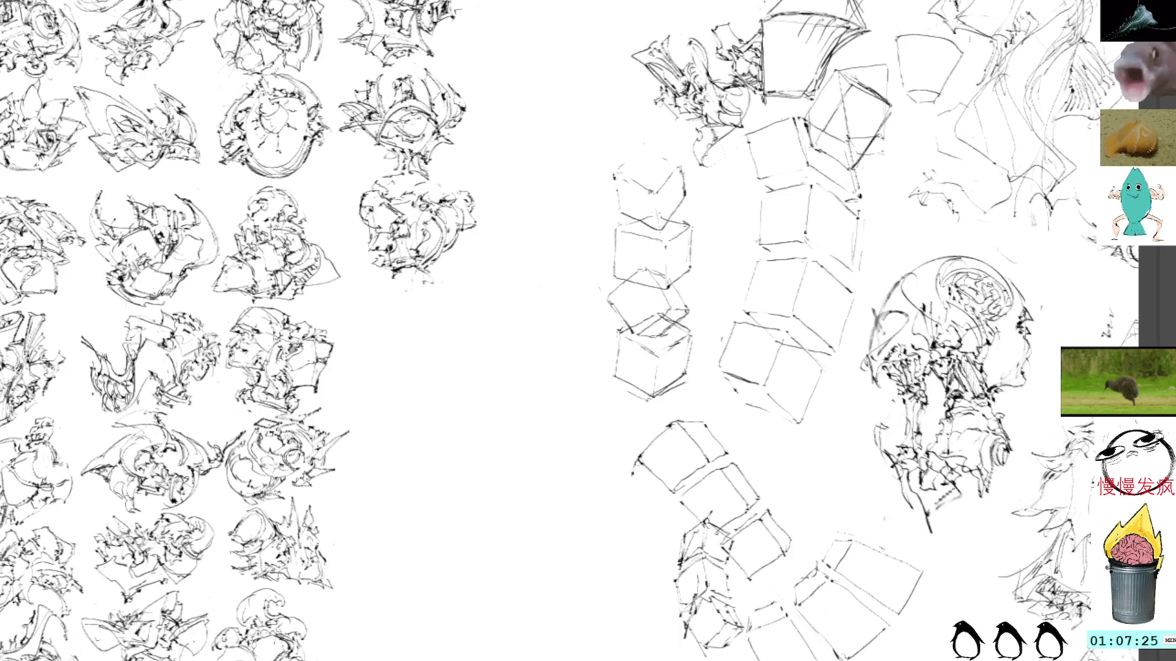
{"action": "mouse_move", "coordinate": [367, 257]}
{"action": "left_mouse_down"}
{"action": "mouse_move", "coordinate": [358, 270]}
{"action": "mouse_move", "coordinate": [349, 227]}
{"action": "mouse_move", "coordinate": [361, 244]}
{"action": "mouse_move", "coordinate": [349, 251]}
{"action": "mouse_move", "coordinate": [374, 269]}
{"action": "mouse_move", "coordinate": [352, 254]}
{"action": "mouse_move", "coordinate": [355, 263]}
{"action": "mouse_move", "coordinate": [377, 270]}
{"action": "mouse_move", "coordinate": [358, 254]}
{"action": "mouse_move", "coordinate": [384, 275]}
{"action": "mouse_move", "coordinate": [360, 241]}
{"action": "mouse_move", "coordinate": [370, 237]}
{"action": "left_mouse_up"}
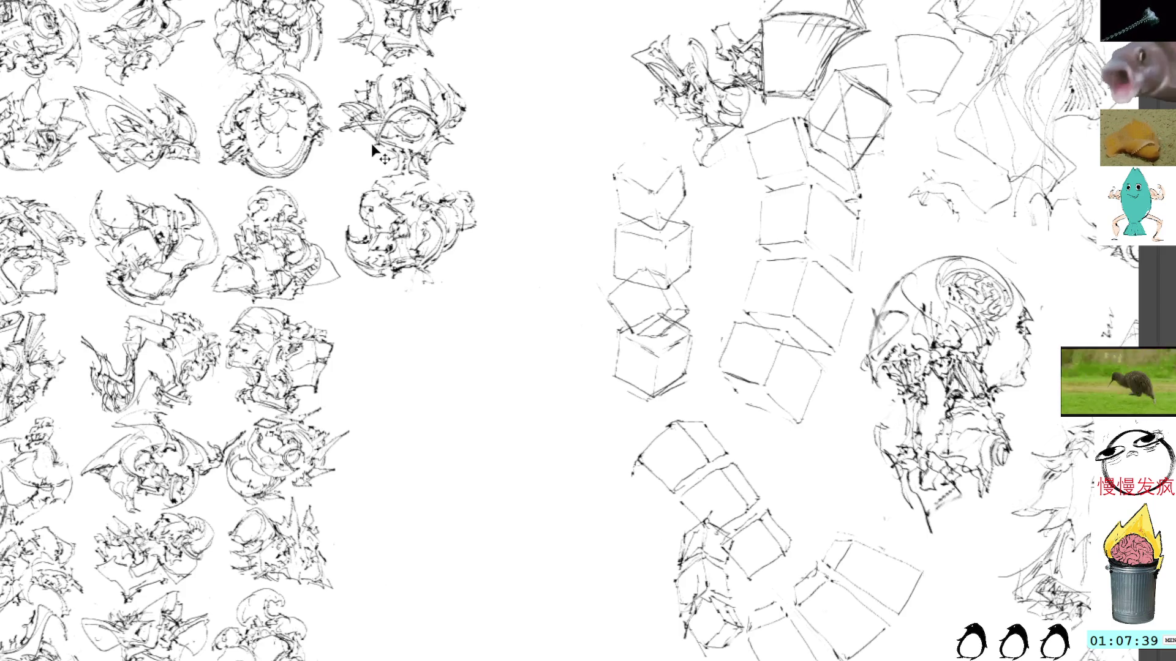
Step: Nudge the study left with Free Transform to line it up with the grid
{"action": "key", "text": "ctrl+t"}
{"action": "left_click_drag", "start_coordinate": [440, 220], "coordinate": [427, 219]}
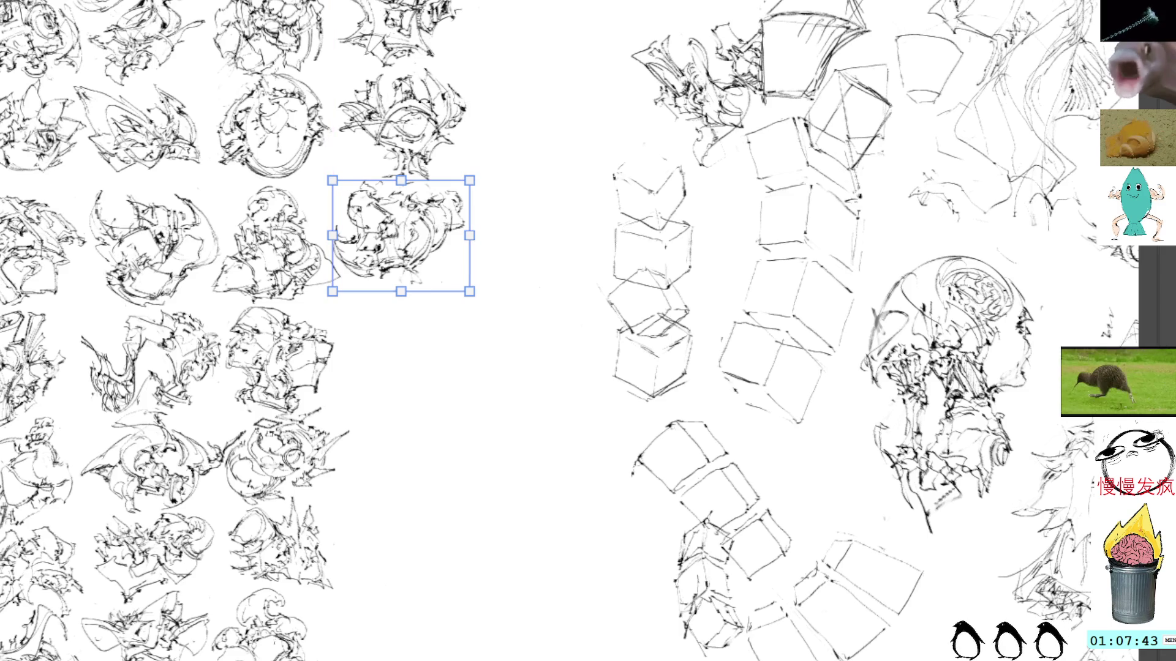
{"action": "key", "text": "Return"}
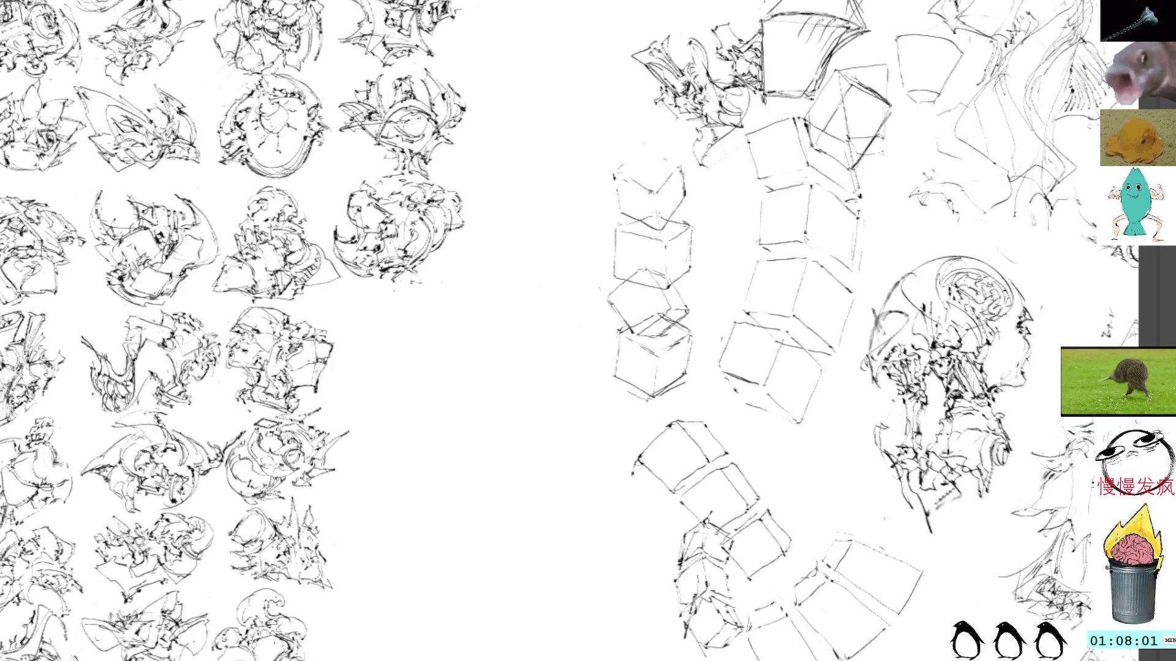
{"action": "mouse_move", "coordinate": [418, 228]}
{"action": "left_mouse_down"}
{"action": "mouse_move", "coordinate": [411, 180]}
{"action": "mouse_move", "coordinate": [402, 192]}
{"action": "mouse_move", "coordinate": [388, 153]}
{"action": "left_mouse_up"}
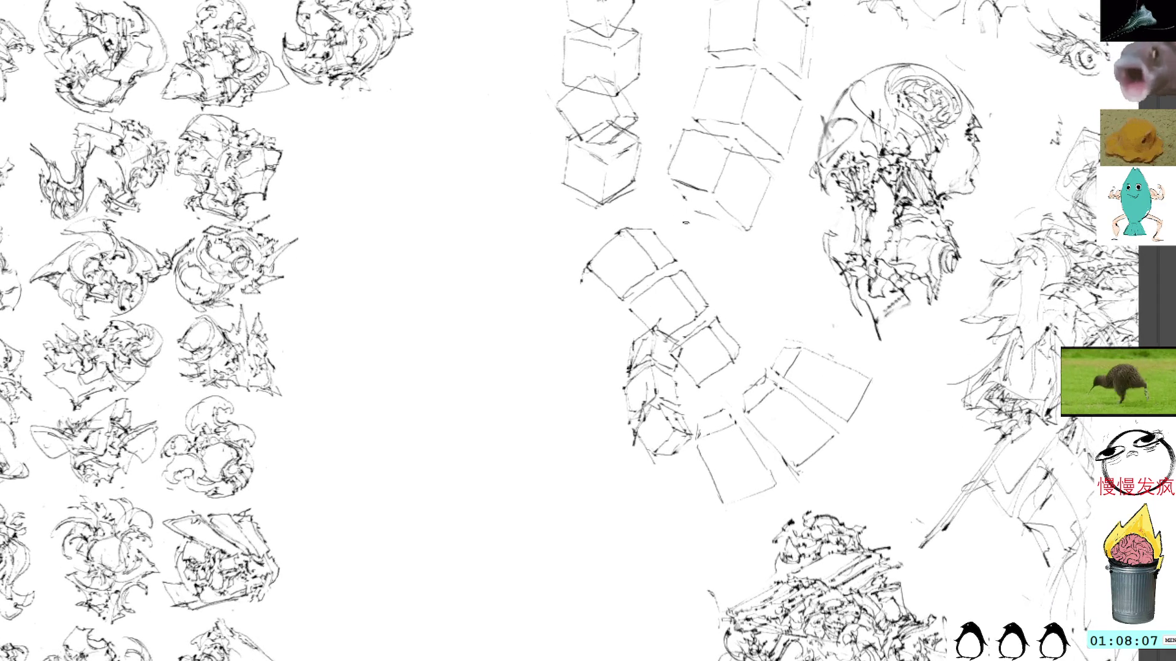
Step: Sketch the new cube's left vertical edge and top edge below the cube column, undoing trial lines
{"action": "mouse_move", "coordinate": [681, 224]}
{"action": "left_mouse_down"}
{"action": "mouse_move", "coordinate": [702, 264]}
{"action": "mouse_move", "coordinate": [736, 206]}
{"action": "left_mouse_up"}
{"action": "key", "text": "ctrl+z"}
{"action": "key", "text": "ctrl+z"}
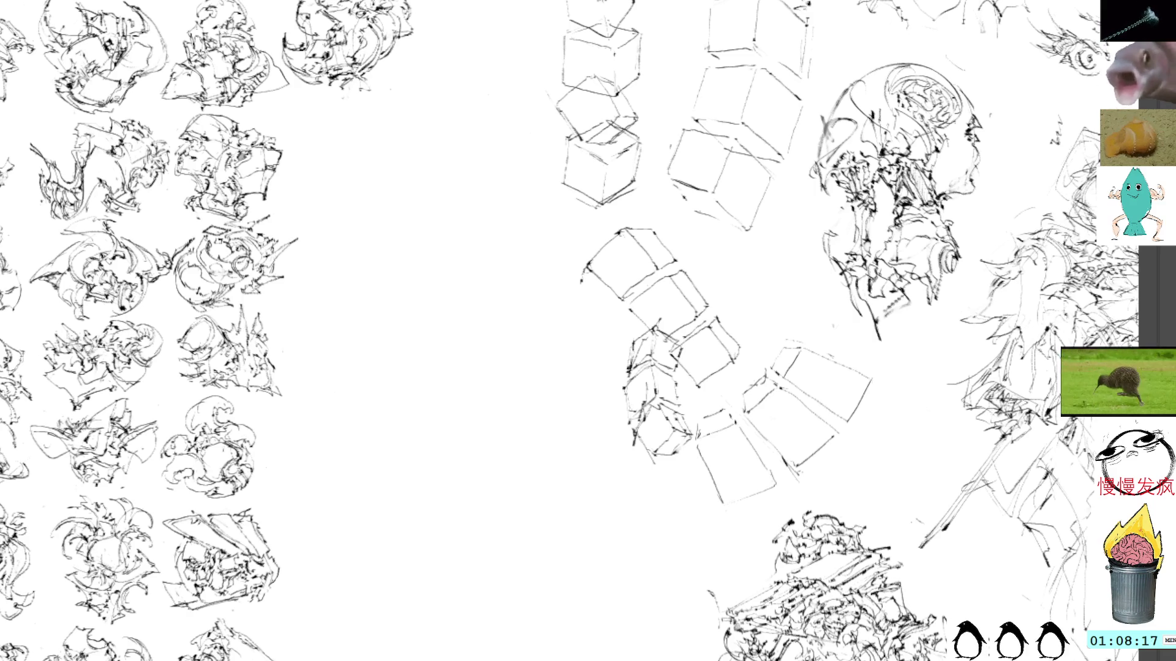
{"action": "left_click_drag", "start_coordinate": [706, 213], "coordinate": [702, 265]}
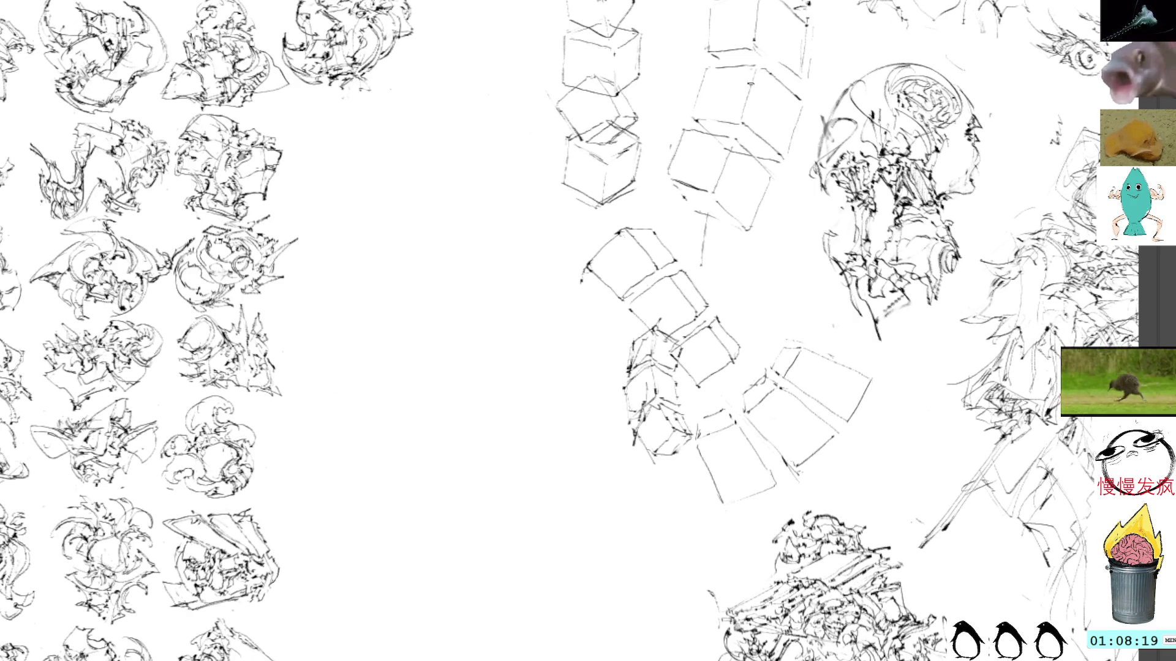
{"action": "key", "text": "ctrl+z"}
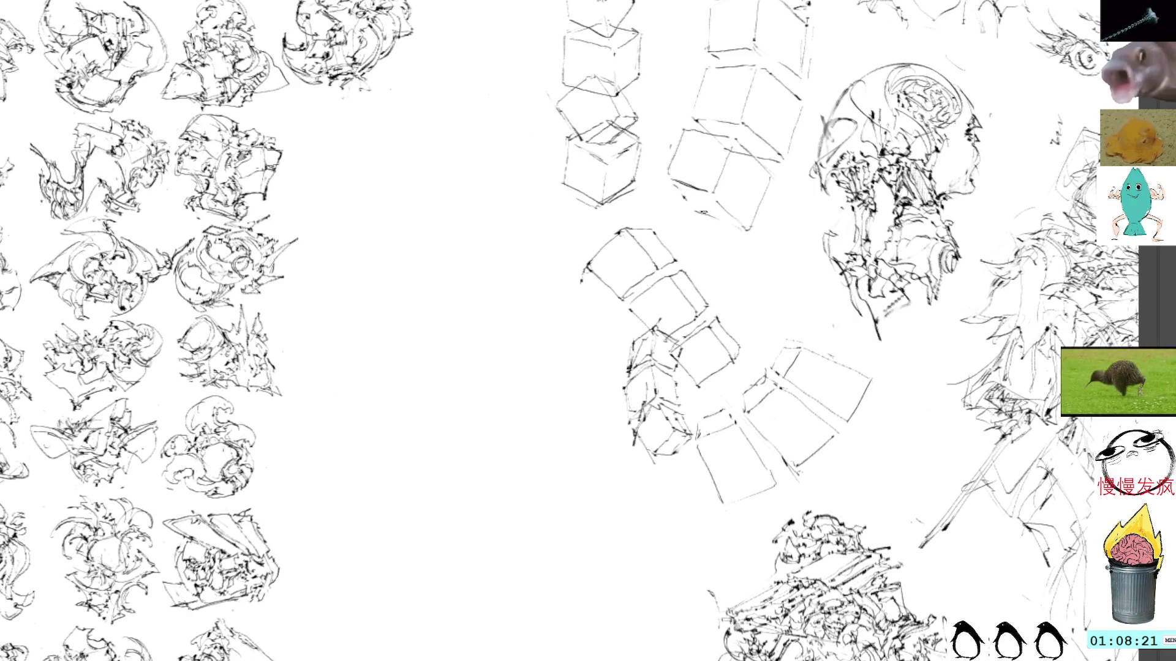
{"action": "left_click_drag", "start_coordinate": [707, 216], "coordinate": [699, 258]}
{"action": "mouse_move", "coordinate": [705, 214]}
{"action": "left_mouse_down"}
{"action": "mouse_move", "coordinate": [759, 215]}
{"action": "mouse_move", "coordinate": [758, 263]}
{"action": "left_mouse_up"}
{"action": "left_click_drag", "start_coordinate": [704, 214], "coordinate": [699, 258]}
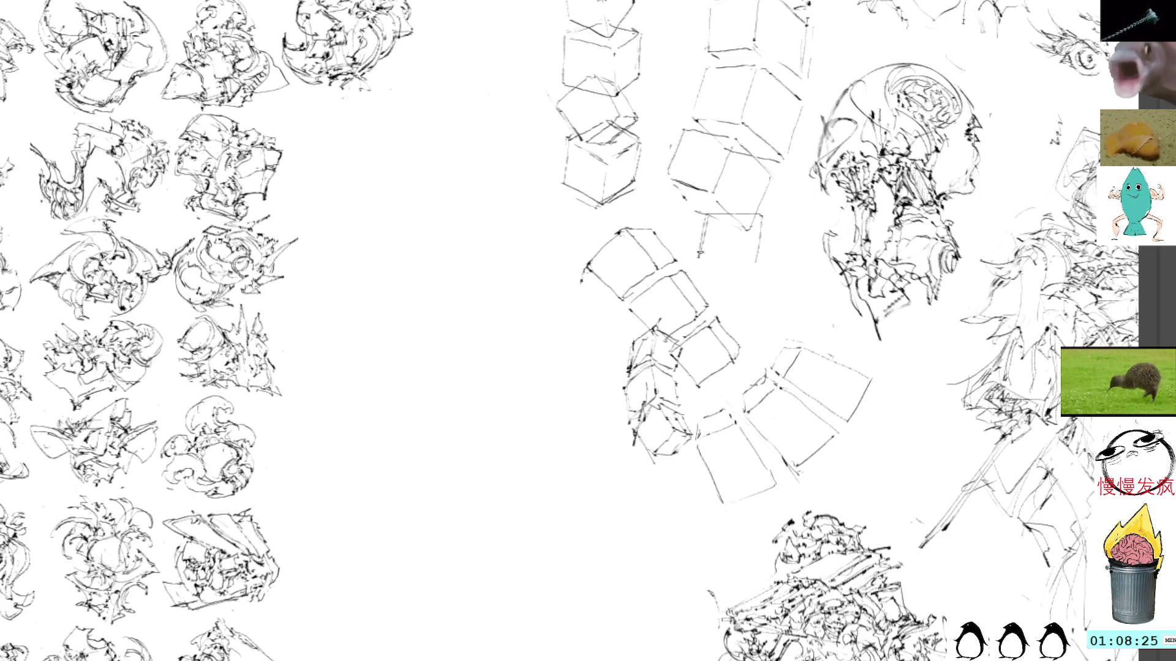
{"action": "key", "text": "ctrl+z"}
{"action": "mouse_move", "coordinate": [705, 212]}
{"action": "left_mouse_down"}
{"action": "mouse_move", "coordinate": [700, 259]}
{"action": "mouse_move", "coordinate": [755, 263]}
{"action": "left_mouse_up"}
Step: Draw the cube's right side, lower-left and bottom edges, retracing the bottom edge
{"action": "mouse_move", "coordinate": [764, 214]}
{"action": "left_mouse_down"}
{"action": "mouse_move", "coordinate": [781, 248]}
{"action": "mouse_move", "coordinate": [773, 283]}
{"action": "left_mouse_up"}
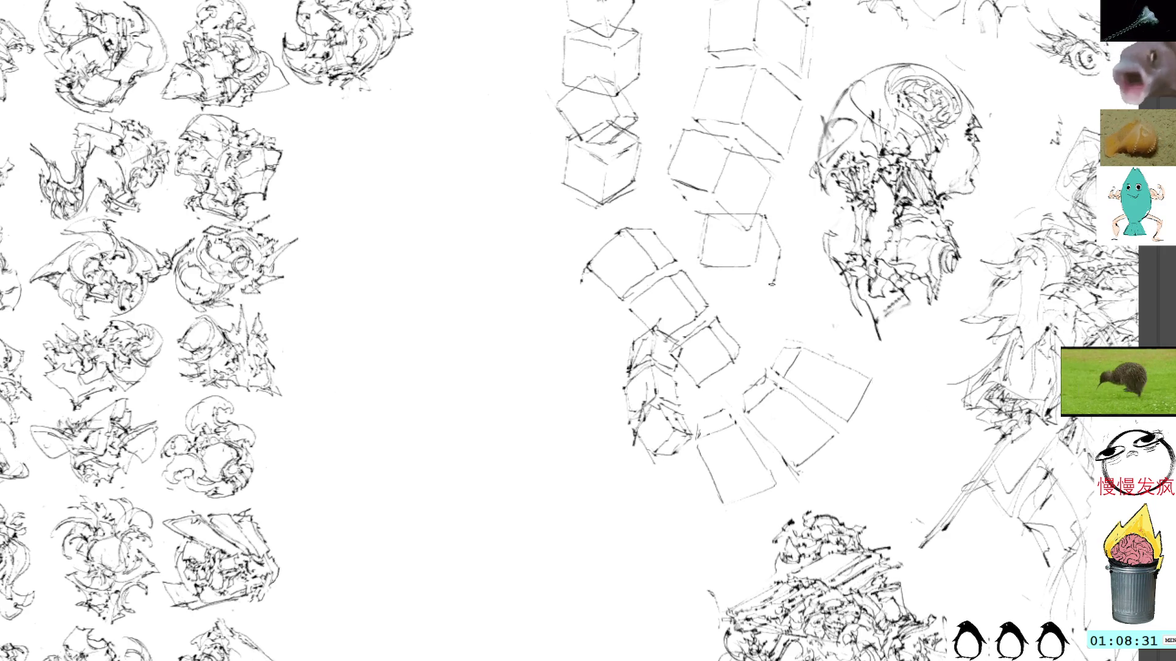
{"action": "mouse_move", "coordinate": [699, 264]}
{"action": "left_mouse_down"}
{"action": "mouse_move", "coordinate": [732, 285]}
{"action": "mouse_move", "coordinate": [771, 285]}
{"action": "left_mouse_up"}
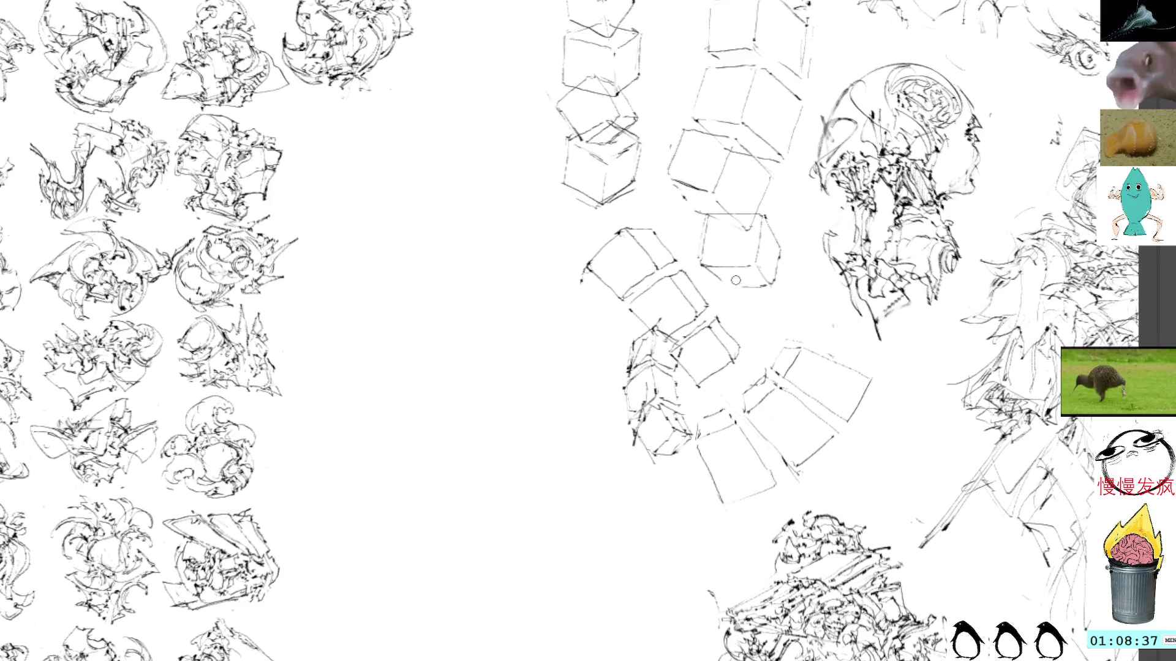
{"action": "left_click_drag", "start_coordinate": [720, 281], "coordinate": [762, 285]}
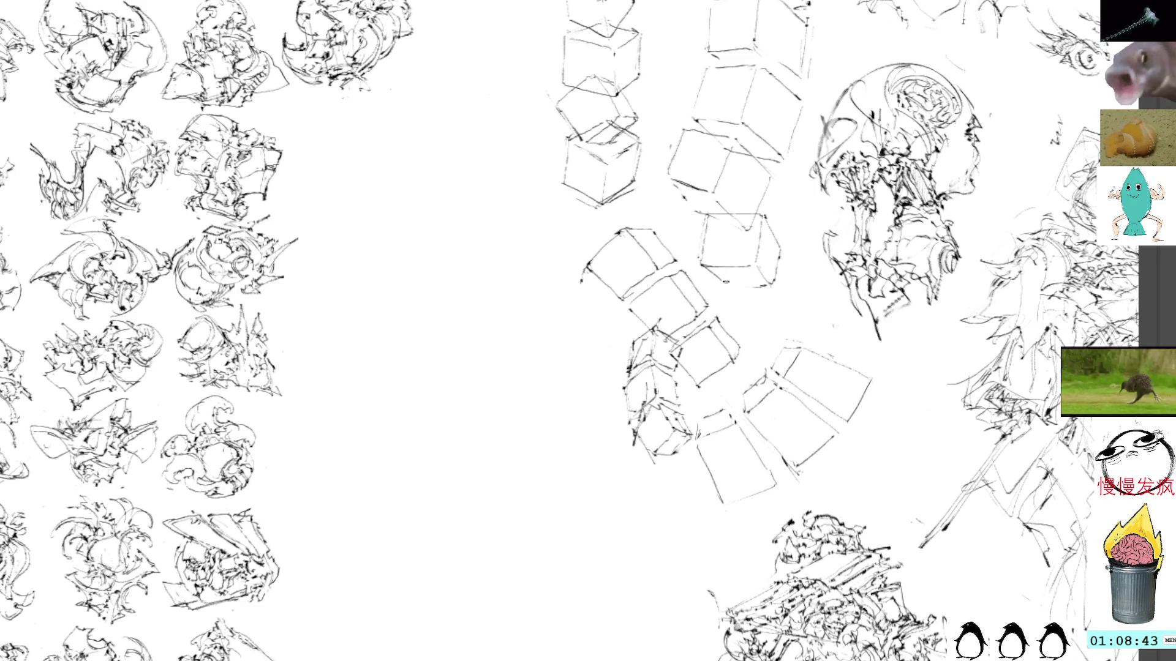
{"action": "left_click_drag", "start_coordinate": [712, 278], "coordinate": [765, 287]}
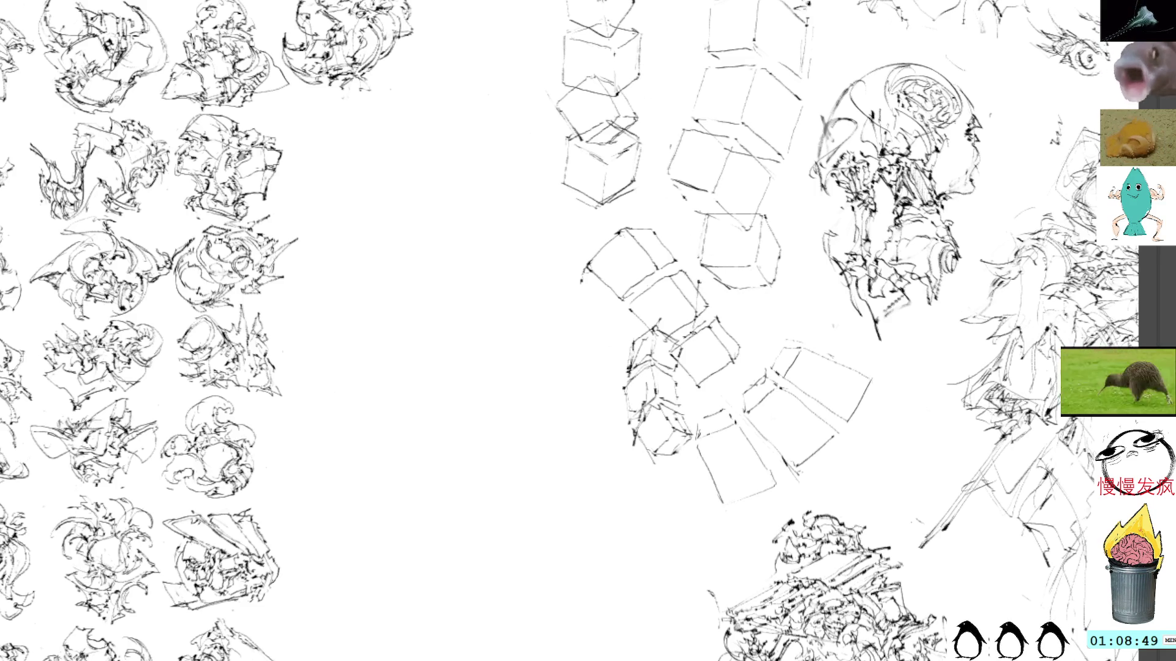
{"action": "mouse_move", "coordinate": [702, 282]}
{"action": "left_mouse_down"}
{"action": "mouse_move", "coordinate": [757, 284]}
{"action": "mouse_move", "coordinate": [729, 282]}
{"action": "mouse_move", "coordinate": [746, 284]}
{"action": "mouse_move", "coordinate": [748, 341]}
{"action": "mouse_move", "coordinate": [715, 341]}
{"action": "mouse_move", "coordinate": [752, 341]}
{"action": "left_mouse_up"}
Step: Redraw the cube's corner and bottom edges and add the lower cube's right edge
{"action": "key", "text": "ctrl+z"}
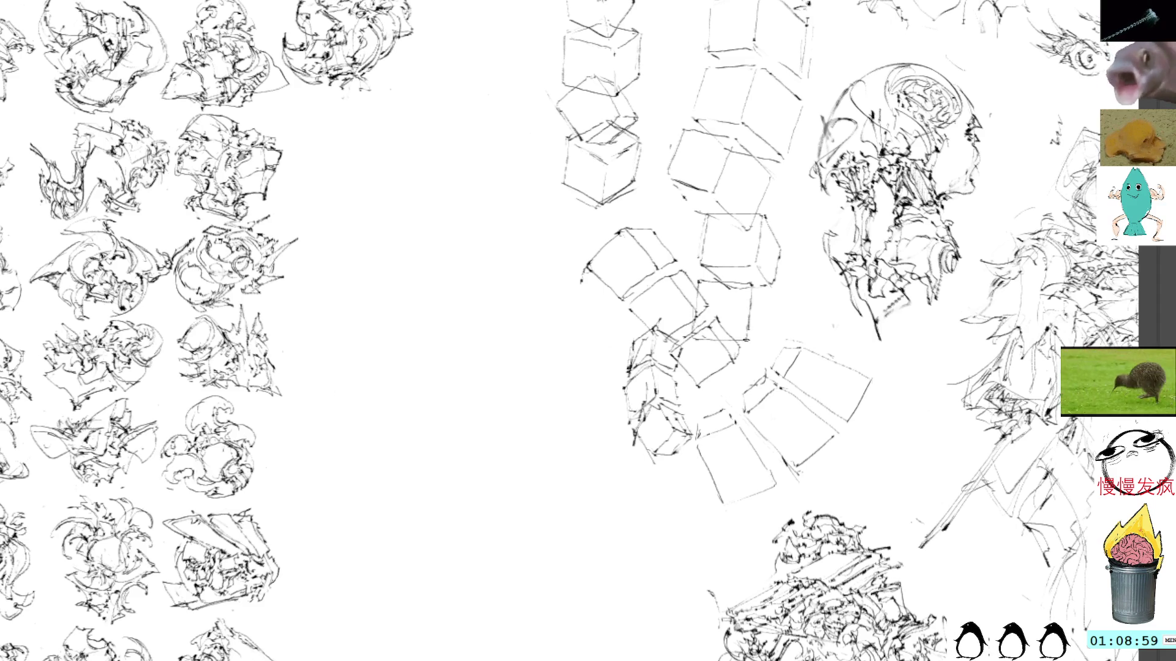
{"action": "key", "text": "ctrl+z"}
{"action": "key", "text": "ctrl+z"}
{"action": "mouse_move", "coordinate": [754, 283]}
{"action": "left_mouse_down"}
{"action": "mouse_move", "coordinate": [748, 343]}
{"action": "mouse_move", "coordinate": [700, 333]}
{"action": "mouse_move", "coordinate": [749, 344]}
{"action": "left_mouse_up"}
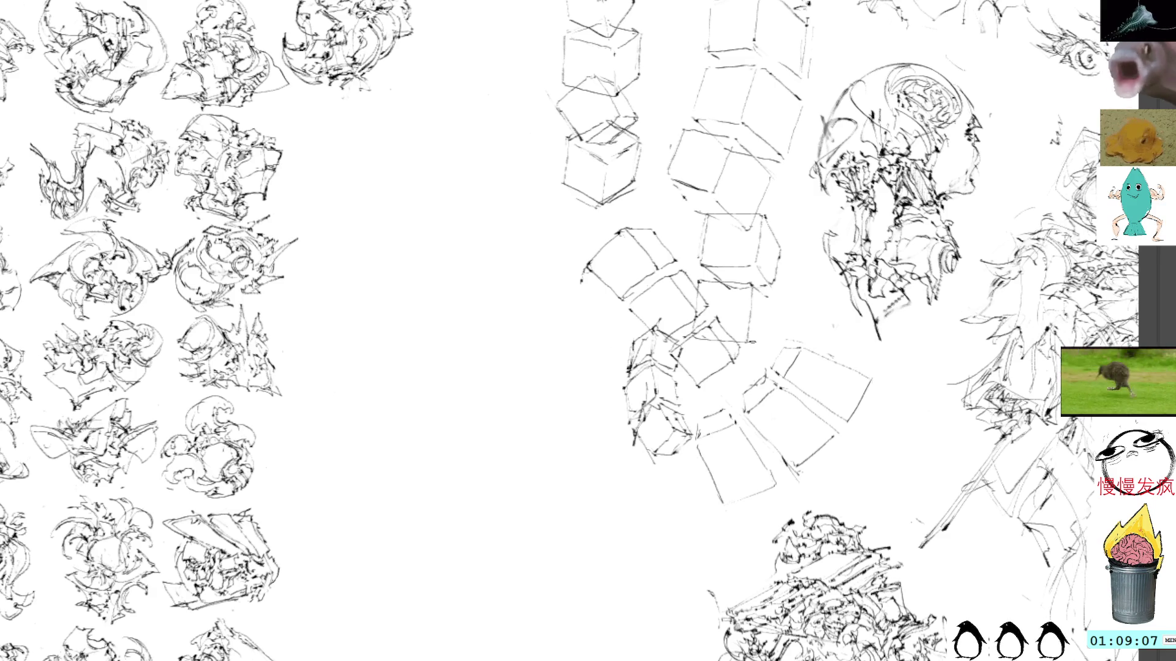
{"action": "left_click_drag", "start_coordinate": [770, 295], "coordinate": [763, 342]}
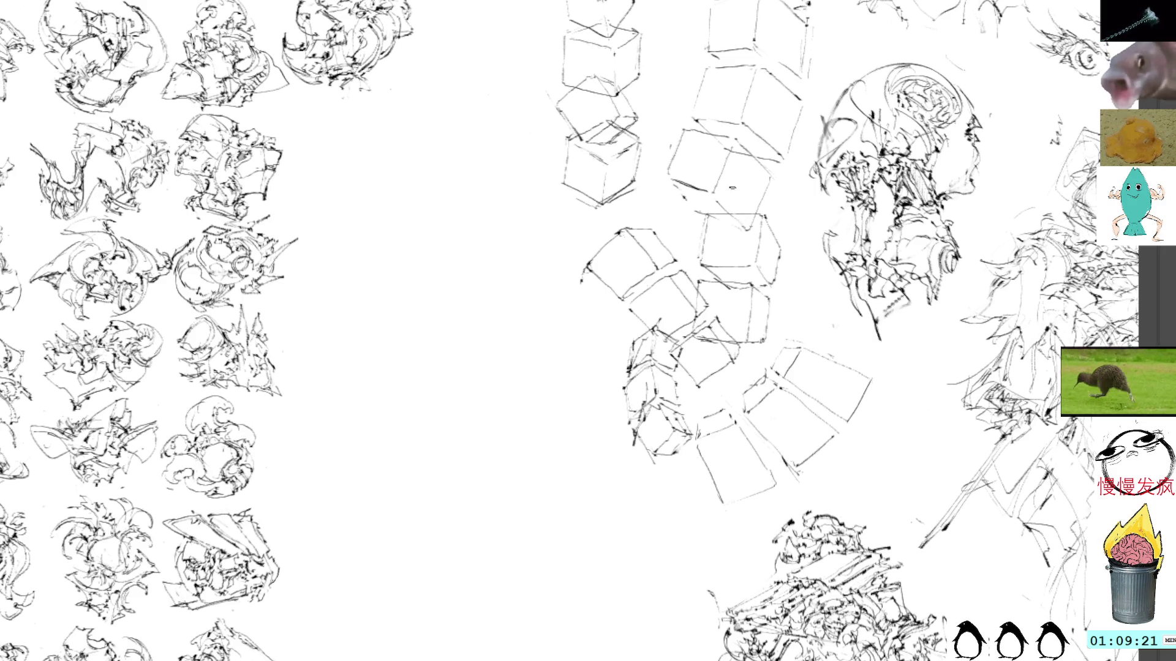
Step: Draw a vertical edge below the cube and a horizontal edge extending right, retrying each
{"action": "left_click_drag", "start_coordinate": [694, 354], "coordinate": [694, 409]}
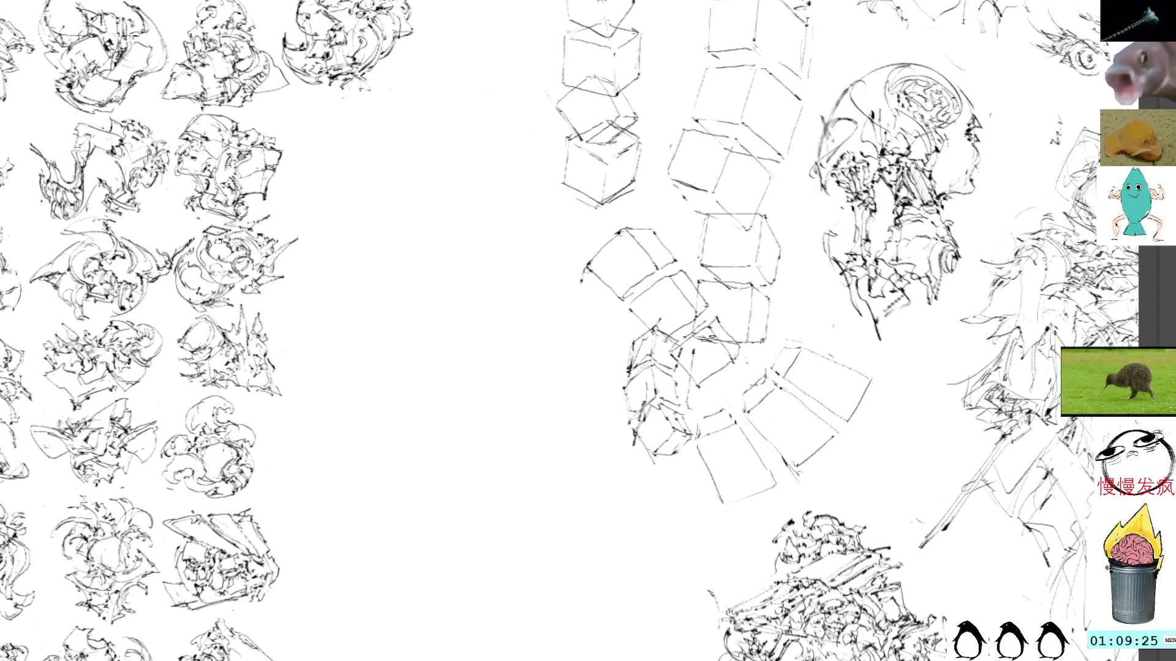
{"action": "key", "text": "ctrl+z"}
{"action": "left_click_drag", "start_coordinate": [694, 355], "coordinate": [689, 405]}
{"action": "key", "text": "ctrl+z"}
{"action": "left_click_drag", "start_coordinate": [693, 356], "coordinate": [688, 409]}
{"action": "left_click_drag", "start_coordinate": [691, 349], "coordinate": [744, 356]}
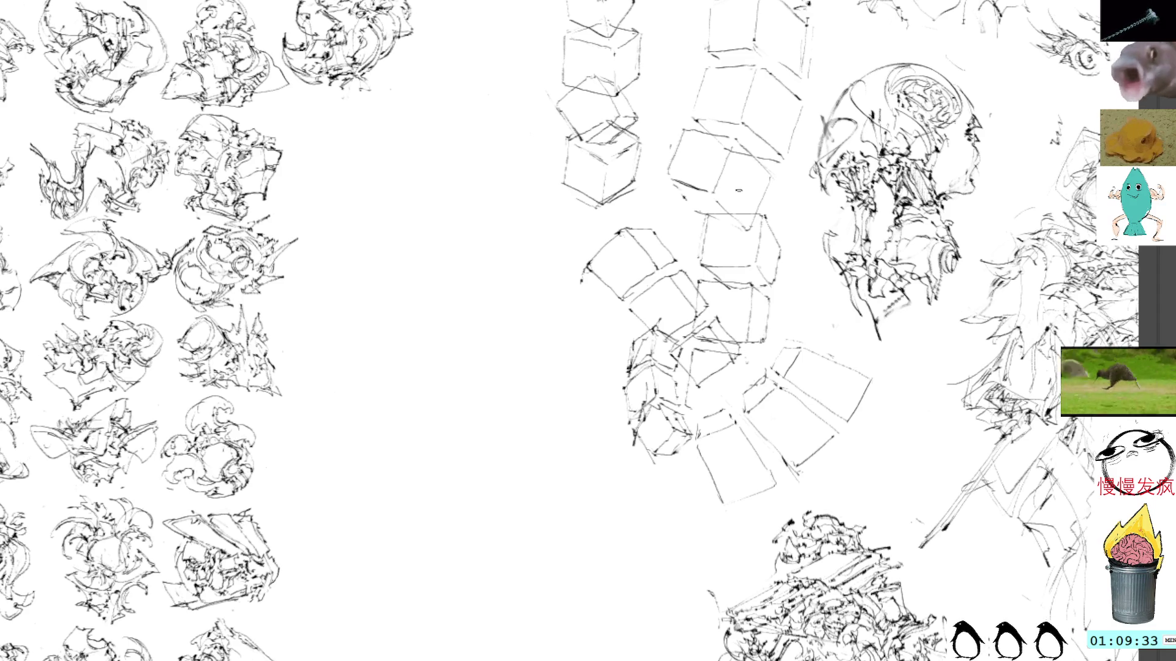
{"action": "key", "text": "ctrl+z"}
{"action": "mouse_move", "coordinate": [696, 349]}
{"action": "left_mouse_down"}
{"action": "mouse_move", "coordinate": [748, 356]}
{"action": "mouse_move", "coordinate": [738, 403]}
{"action": "mouse_move", "coordinate": [695, 411]}
{"action": "mouse_move", "coordinate": [740, 411]}
{"action": "left_mouse_up"}
{"action": "key", "text": "ctrl+z"}
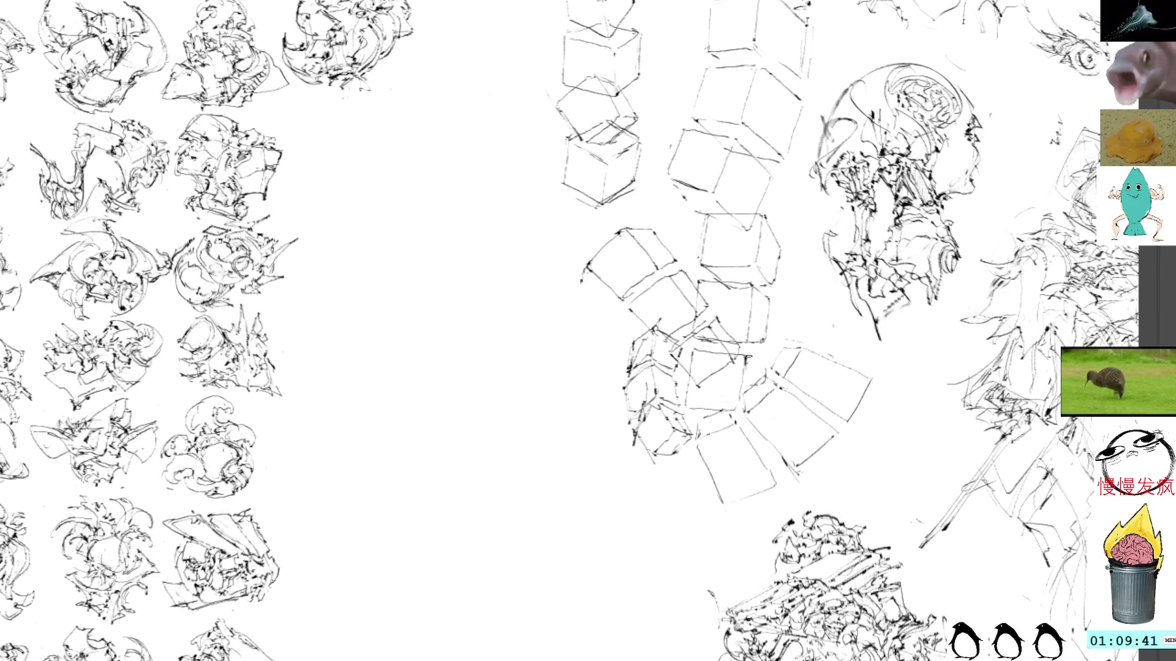
{"action": "mouse_move", "coordinate": [747, 355]}
{"action": "left_mouse_down"}
{"action": "mouse_move", "coordinate": [763, 356]}
{"action": "mouse_move", "coordinate": [712, 354]}
{"action": "mouse_move", "coordinate": [768, 357]}
{"action": "left_mouse_up"}
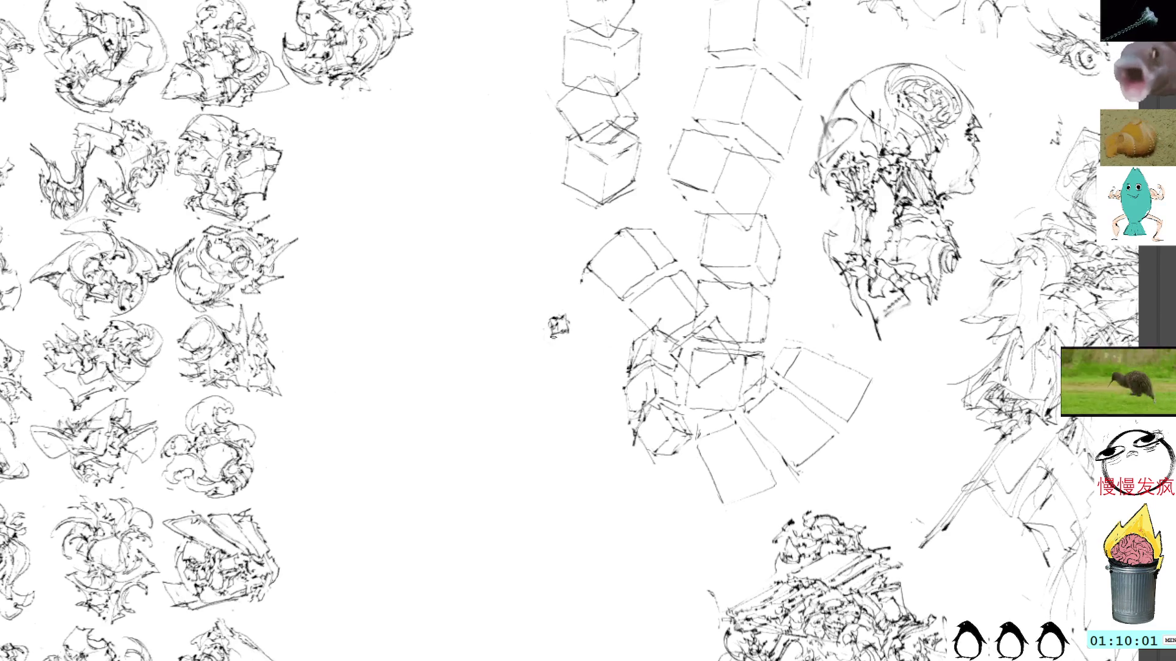
Step: Build the small study left of the cubes with short dark strokes, extending its upper right
{"action": "mouse_move", "coordinate": [539, 337]}
{"action": "left_mouse_down"}
{"action": "mouse_move", "coordinate": [525, 350]}
{"action": "mouse_move", "coordinate": [530, 369]}
{"action": "mouse_move", "coordinate": [559, 361]}
{"action": "mouse_move", "coordinate": [551, 389]}
{"action": "mouse_move", "coordinate": [568, 397]}
{"action": "mouse_move", "coordinate": [580, 354]}
{"action": "mouse_move", "coordinate": [567, 350]}
{"action": "mouse_move", "coordinate": [595, 370]}
{"action": "mouse_move", "coordinate": [594, 346]}
{"action": "mouse_move", "coordinate": [578, 350]}
{"action": "mouse_move", "coordinate": [583, 341]}
{"action": "mouse_move", "coordinate": [551, 324]}
{"action": "mouse_move", "coordinate": [542, 340]}
{"action": "mouse_move", "coordinate": [554, 334]}
{"action": "mouse_move", "coordinate": [548, 321]}
{"action": "mouse_move", "coordinate": [565, 341]}
{"action": "left_mouse_up"}
{"action": "left_click_drag", "start_coordinate": [553, 319], "coordinate": [561, 335]}
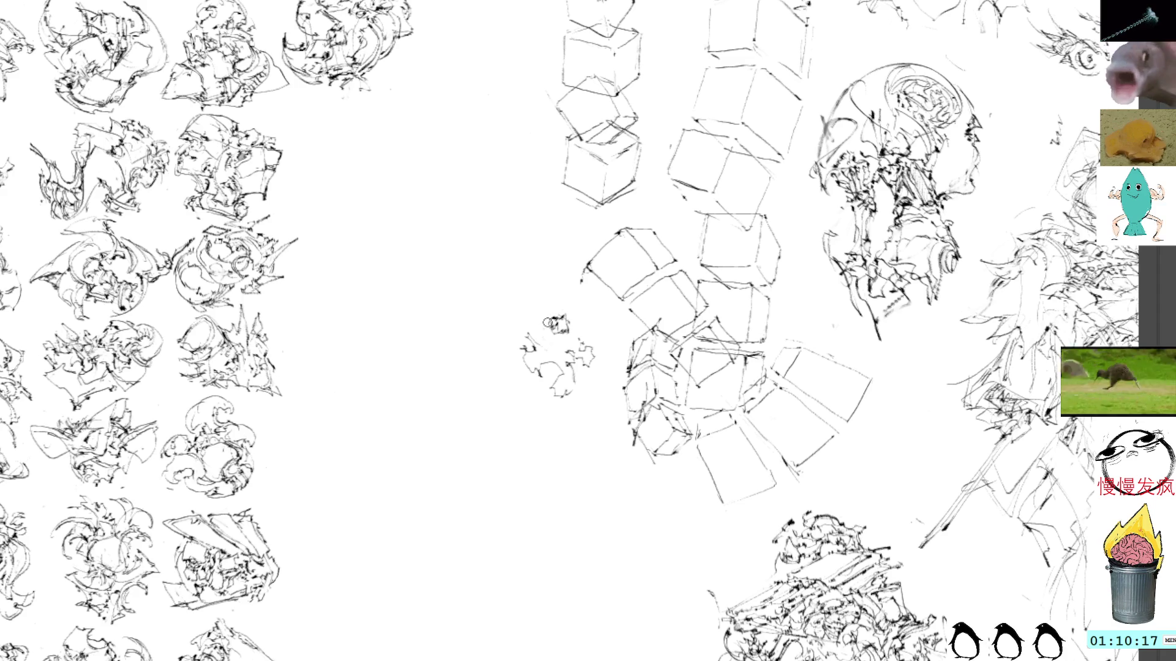
{"action": "mouse_move", "coordinate": [555, 336]}
{"action": "left_mouse_down"}
{"action": "mouse_move", "coordinate": [539, 349]}
{"action": "mouse_move", "coordinate": [554, 353]}
{"action": "left_mouse_up"}
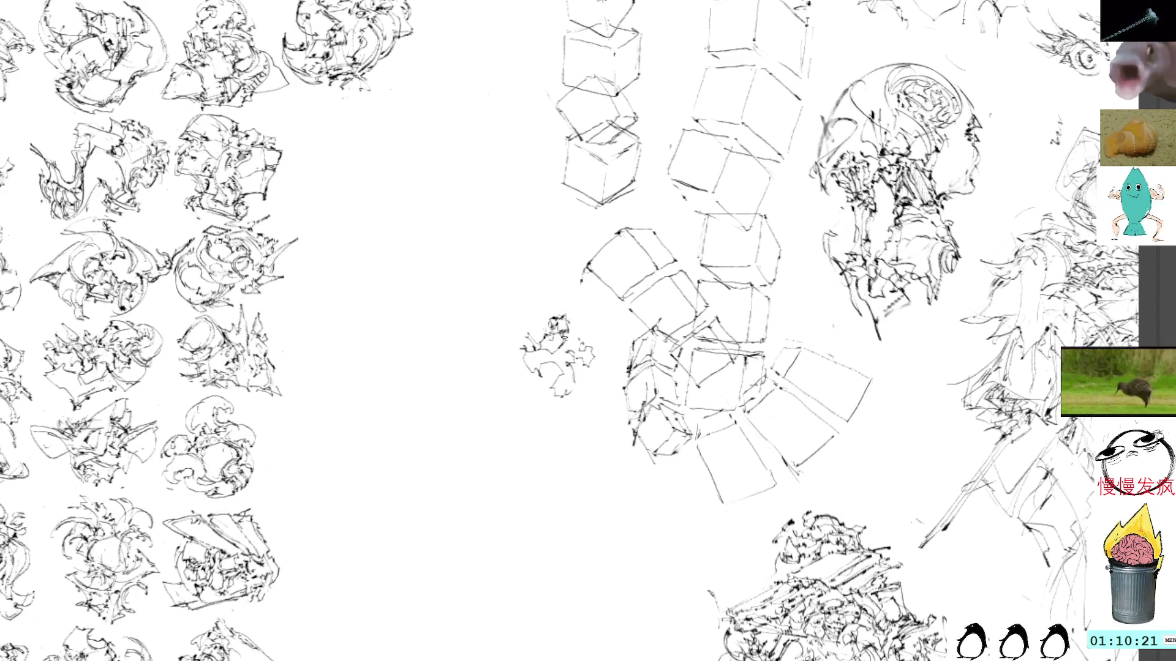
{"action": "left_click_drag", "start_coordinate": [550, 351], "coordinate": [557, 360]}
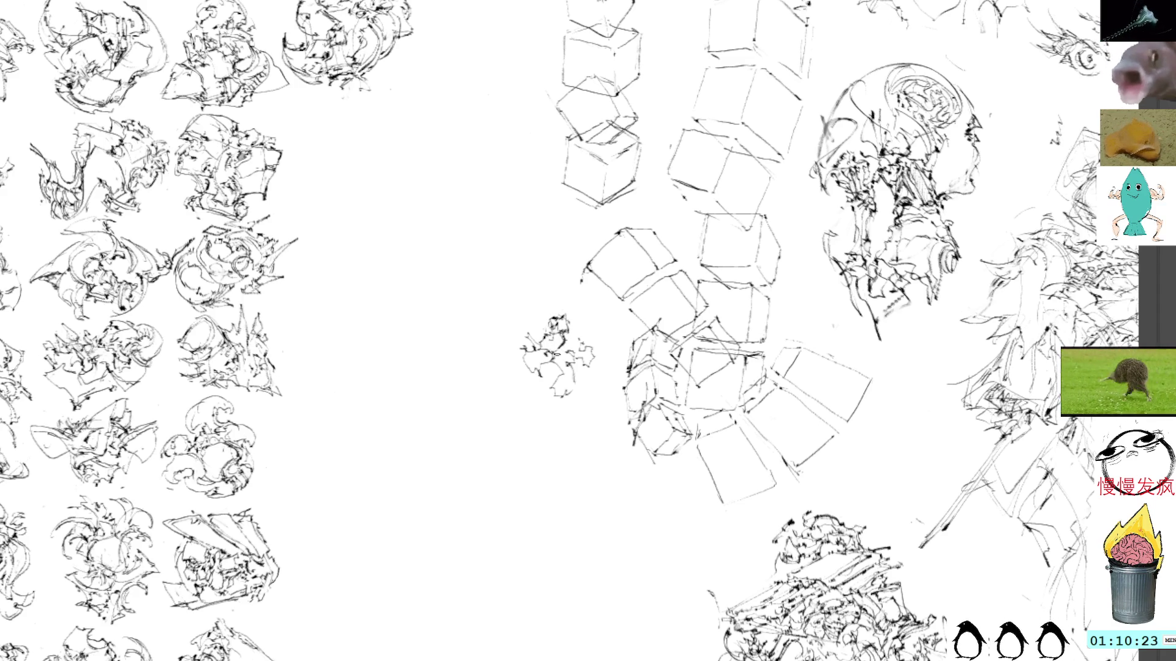
{"action": "mouse_move", "coordinate": [563, 348]}
{"action": "left_mouse_down"}
{"action": "mouse_move", "coordinate": [566, 361]}
{"action": "mouse_move", "coordinate": [592, 333]}
{"action": "left_mouse_up"}
{"action": "mouse_move", "coordinate": [564, 336]}
{"action": "left_mouse_down"}
{"action": "mouse_move", "coordinate": [587, 332]}
{"action": "mouse_move", "coordinate": [576, 339]}
{"action": "mouse_move", "coordinate": [589, 310]}
{"action": "mouse_move", "coordinate": [589, 330]}
{"action": "mouse_move", "coordinate": [564, 328]}
{"action": "mouse_move", "coordinate": [578, 321]}
{"action": "mouse_move", "coordinate": [558, 287]}
{"action": "mouse_move", "coordinate": [563, 309]}
{"action": "mouse_move", "coordinate": [581, 309]}
{"action": "left_mouse_up"}
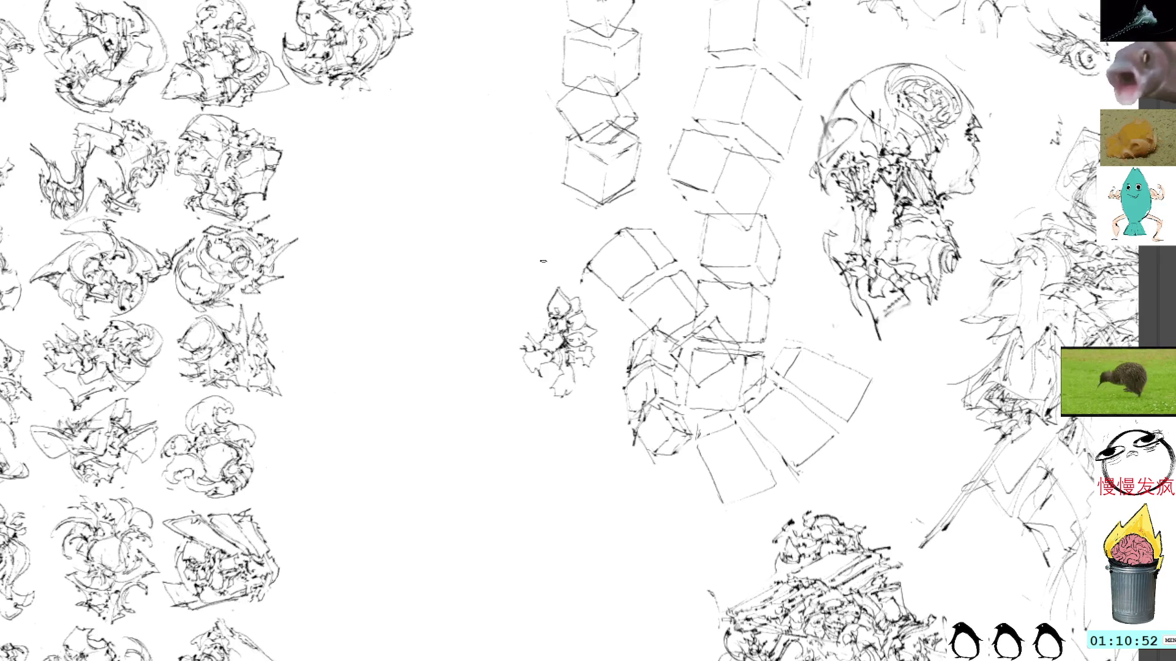
Step: Rotate the new study upright and shift it slightly left with Free Transform
{"action": "key", "text": "ctrl+t"}
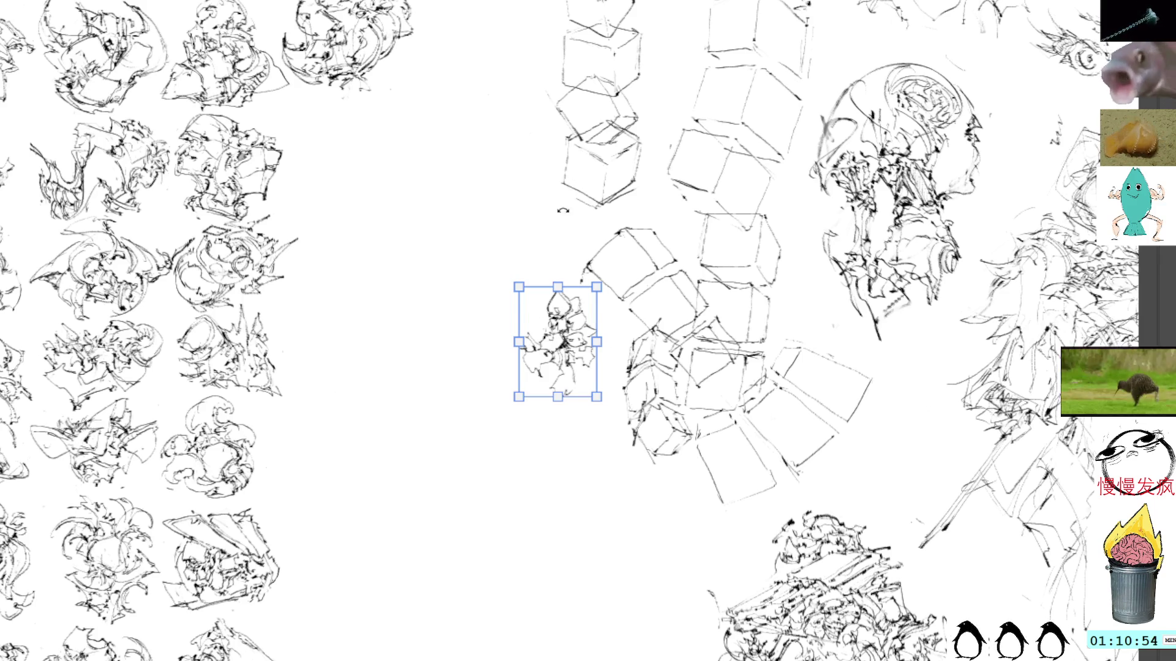
{"action": "left_click_drag", "start_coordinate": [604, 209], "coordinate": [540, 283]}
{"action": "left_click_drag", "start_coordinate": [567, 350], "coordinate": [514, 336]}
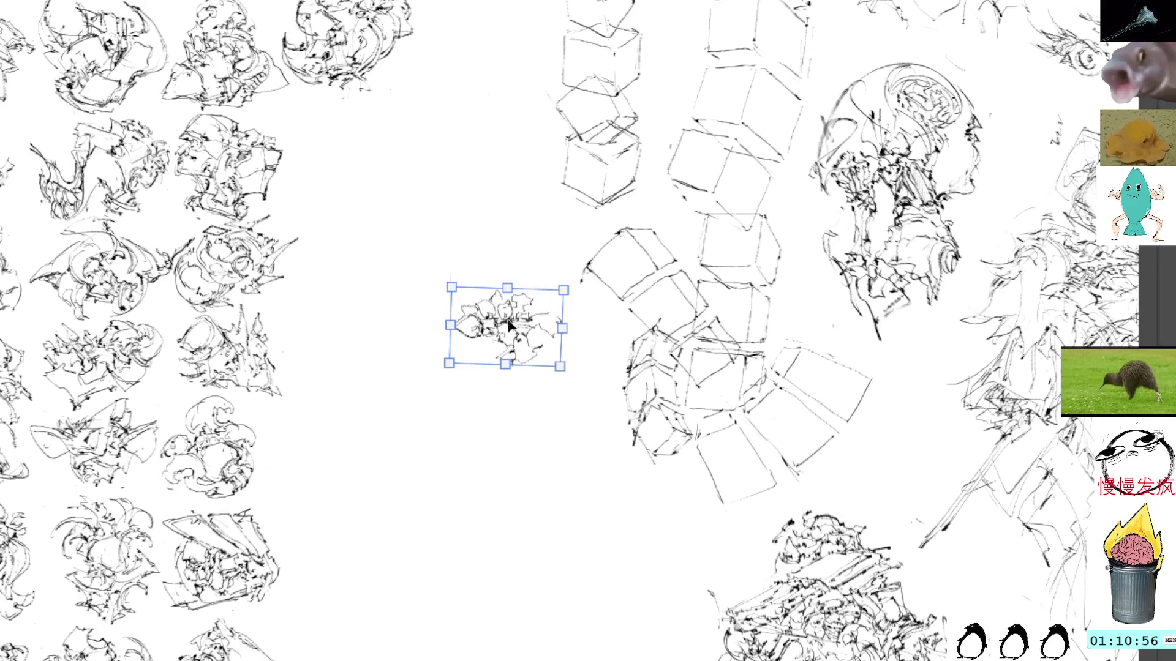
{"action": "left_click_drag", "start_coordinate": [544, 238], "coordinate": [424, 251]}
{"action": "key", "text": "Return"}
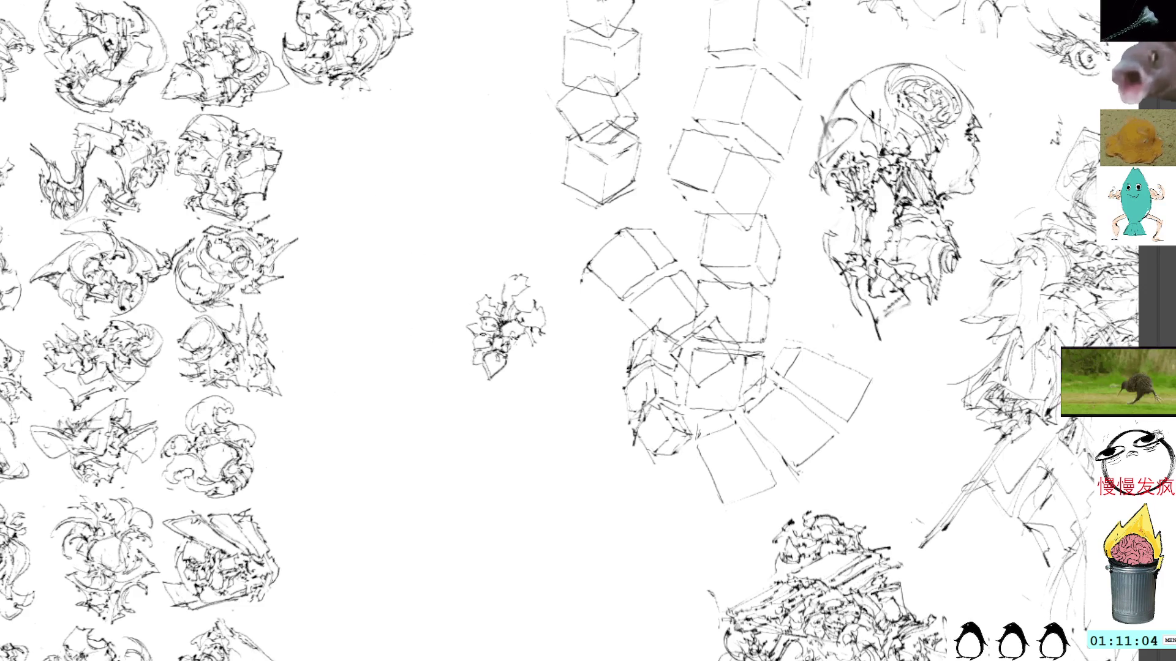
Step: Try short strokes, a loop and a curve around the study's lower left, undoing them
{"action": "mouse_move", "coordinate": [472, 363]}
{"action": "left_mouse_down"}
{"action": "mouse_move", "coordinate": [447, 371]}
{"action": "mouse_move", "coordinate": [469, 381]}
{"action": "mouse_move", "coordinate": [472, 360]}
{"action": "mouse_move", "coordinate": [454, 371]}
{"action": "mouse_move", "coordinate": [470, 388]}
{"action": "left_mouse_up"}
{"action": "key", "text": "ctrl+z"}
{"action": "key", "text": "ctrl+z"}
{"action": "key", "text": "ctrl+z"}
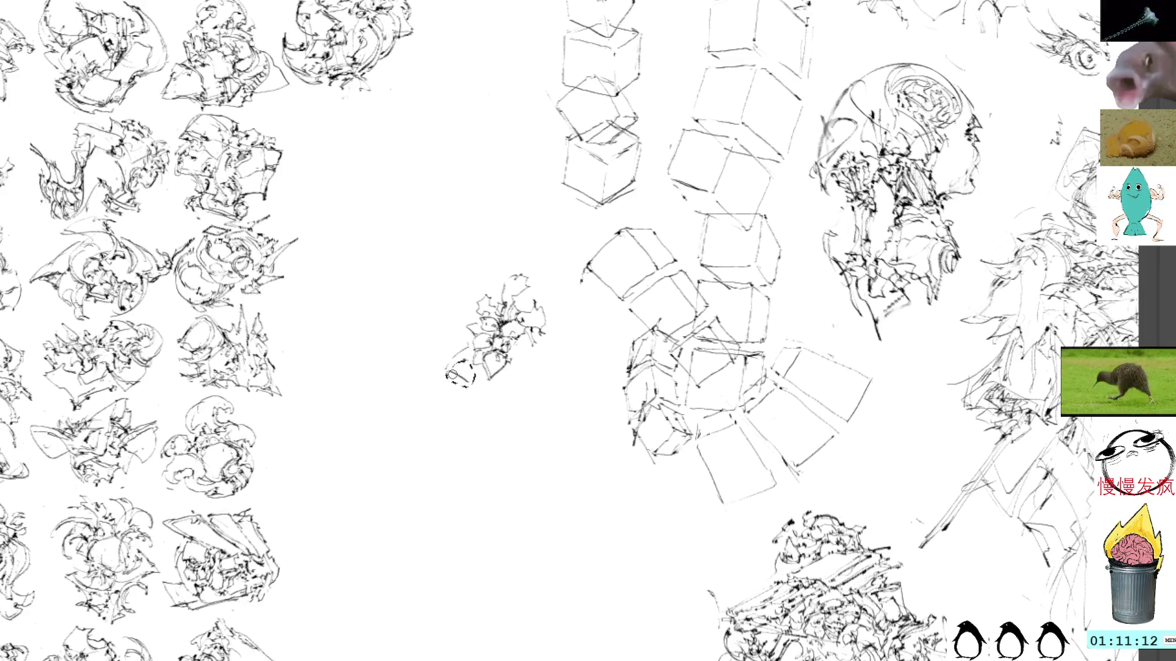
{"action": "left_click_drag", "start_coordinate": [464, 344], "coordinate": [452, 337]}
{"action": "key", "text": "ctrl+z"}
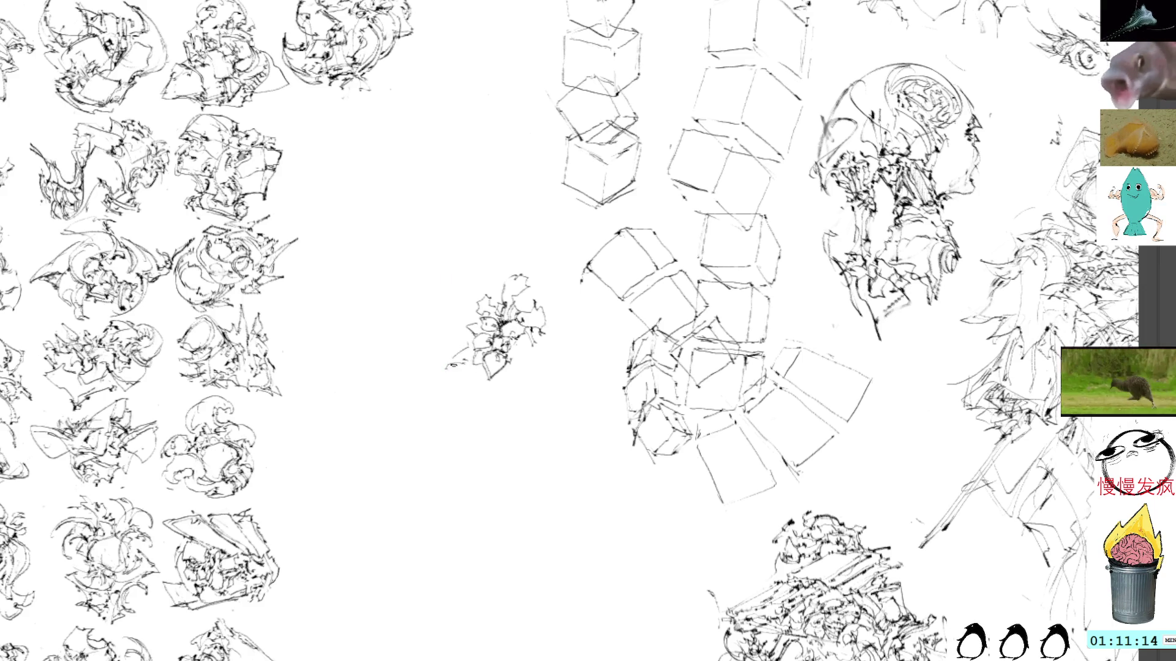
{"action": "mouse_move", "coordinate": [475, 375]}
{"action": "left_mouse_down"}
{"action": "mouse_move", "coordinate": [532, 374]}
{"action": "mouse_move", "coordinate": [487, 381]}
{"action": "mouse_move", "coordinate": [548, 390]}
{"action": "mouse_move", "coordinate": [530, 387]}
{"action": "mouse_move", "coordinate": [512, 345]}
{"action": "left_mouse_up"}
{"action": "key", "text": "ctrl+z"}
{"action": "key", "text": "ctrl+z"}
{"action": "key", "text": "ctrl+z"}
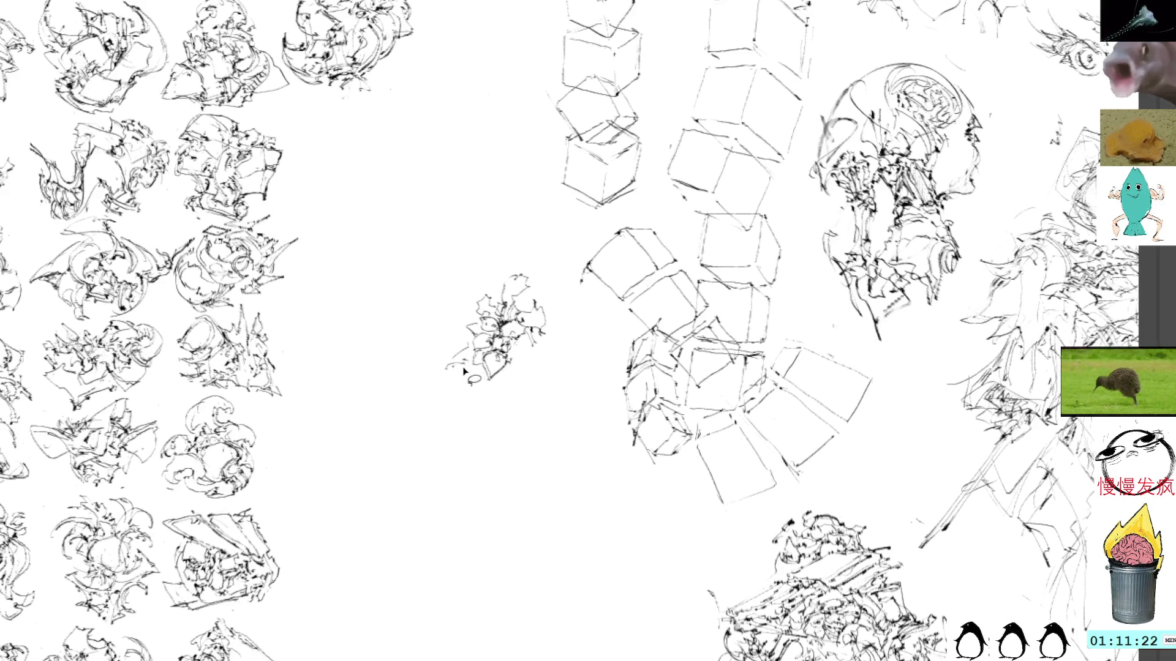
Step: Delete a stray stroke left of the study and add short strokes below and inside it
{"action": "left_click_drag", "start_coordinate": [439, 367], "coordinate": [465, 358]}
{"action": "key", "text": "Delete"}
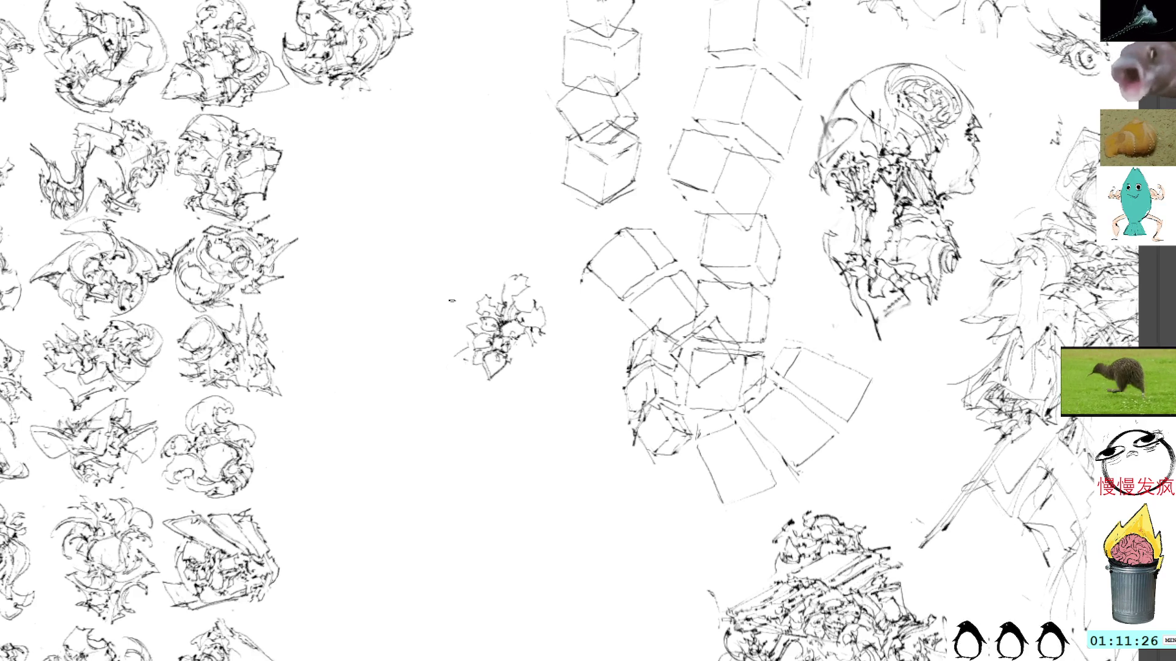
{"action": "left_click_drag", "start_coordinate": [451, 358], "coordinate": [477, 357]}
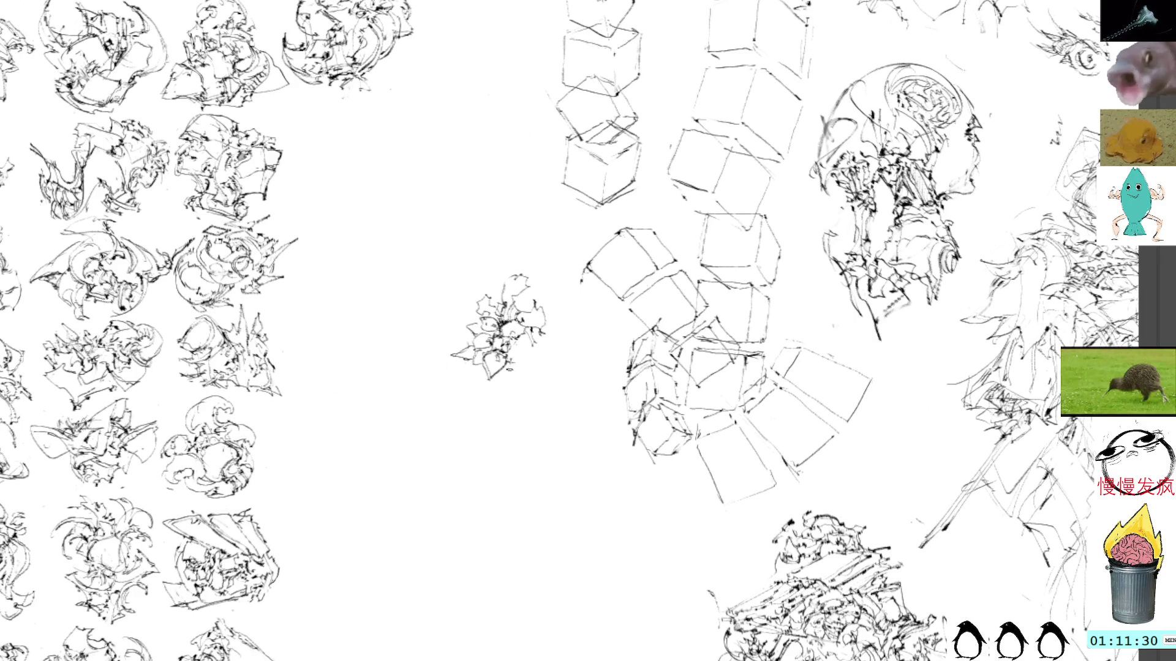
{"action": "left_click_drag", "start_coordinate": [509, 357], "coordinate": [547, 362]}
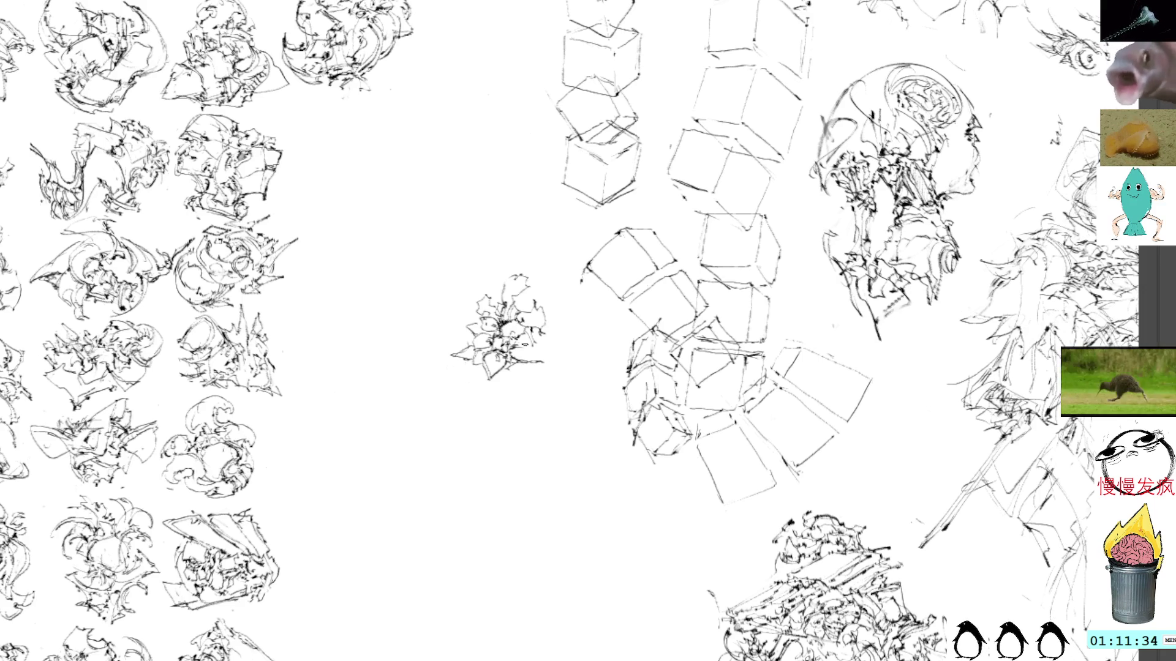
{"action": "mouse_move", "coordinate": [525, 340]}
{"action": "left_mouse_down"}
{"action": "mouse_move", "coordinate": [536, 349]}
{"action": "mouse_move", "coordinate": [520, 360]}
{"action": "mouse_move", "coordinate": [536, 362]}
{"action": "mouse_move", "coordinate": [550, 340]}
{"action": "mouse_move", "coordinate": [508, 378]}
{"action": "mouse_move", "coordinate": [561, 353]}
{"action": "mouse_move", "coordinate": [548, 333]}
{"action": "mouse_move", "coordinate": [533, 346]}
{"action": "mouse_move", "coordinate": [550, 337]}
{"action": "mouse_move", "coordinate": [555, 295]}
{"action": "mouse_move", "coordinate": [560, 313]}
{"action": "mouse_move", "coordinate": [546, 320]}
{"action": "mouse_move", "coordinate": [561, 320]}
{"action": "mouse_move", "coordinate": [532, 317]}
{"action": "mouse_move", "coordinate": [563, 314]}
{"action": "mouse_move", "coordinate": [550, 334]}
{"action": "left_mouse_up"}
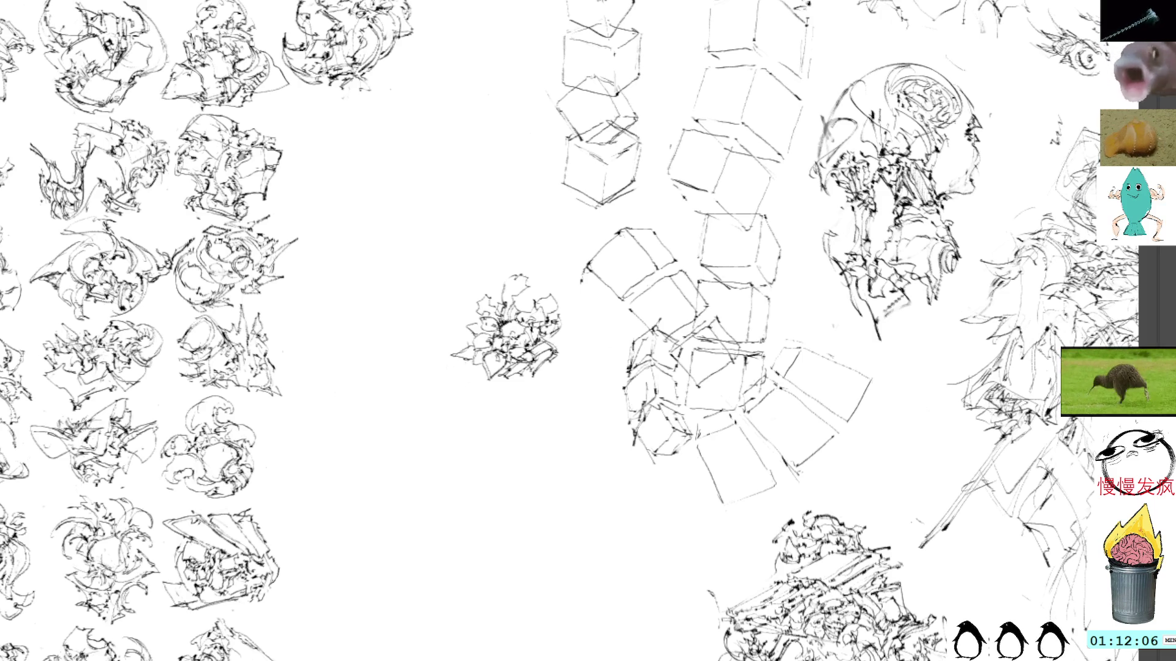
Step: Rotate the leafy study to a new angle with Free Transform
{"action": "key", "text": "ctrl+t"}
{"action": "left_click_drag", "start_coordinate": [561, 249], "coordinate": [487, 262]}
{"action": "mouse_move", "coordinate": [570, 225]}
{"action": "left_mouse_down"}
{"action": "mouse_move", "coordinate": [508, 202]}
{"action": "mouse_move", "coordinate": [462, 228]}
{"action": "left_mouse_up"}
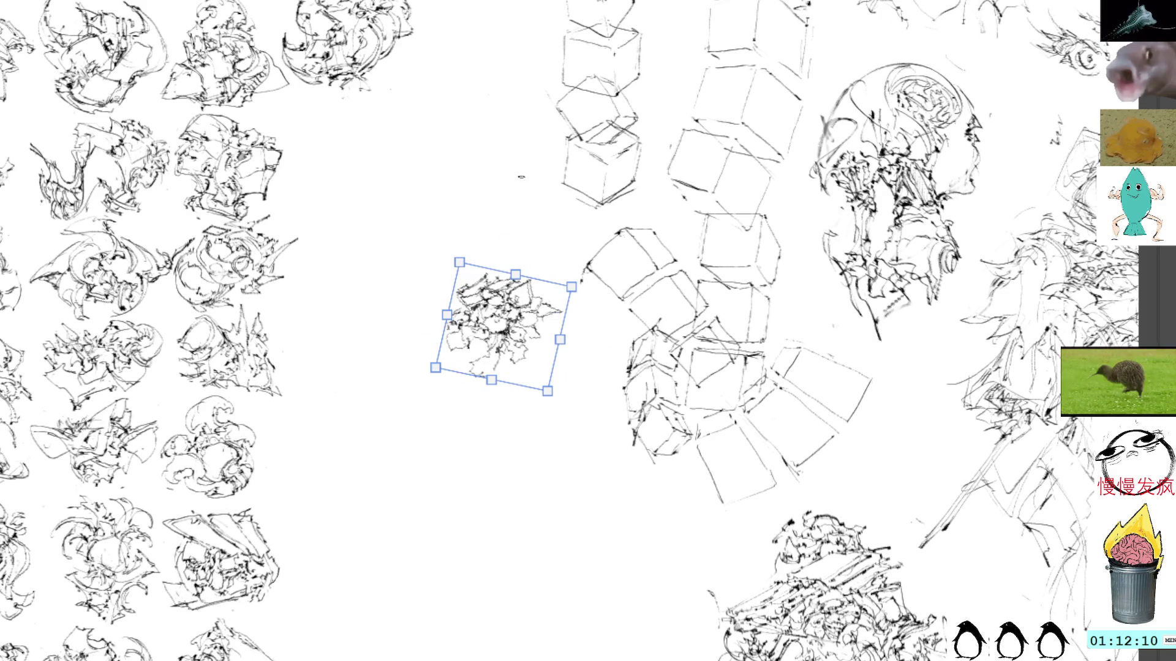
{"action": "key", "text": "Return"}
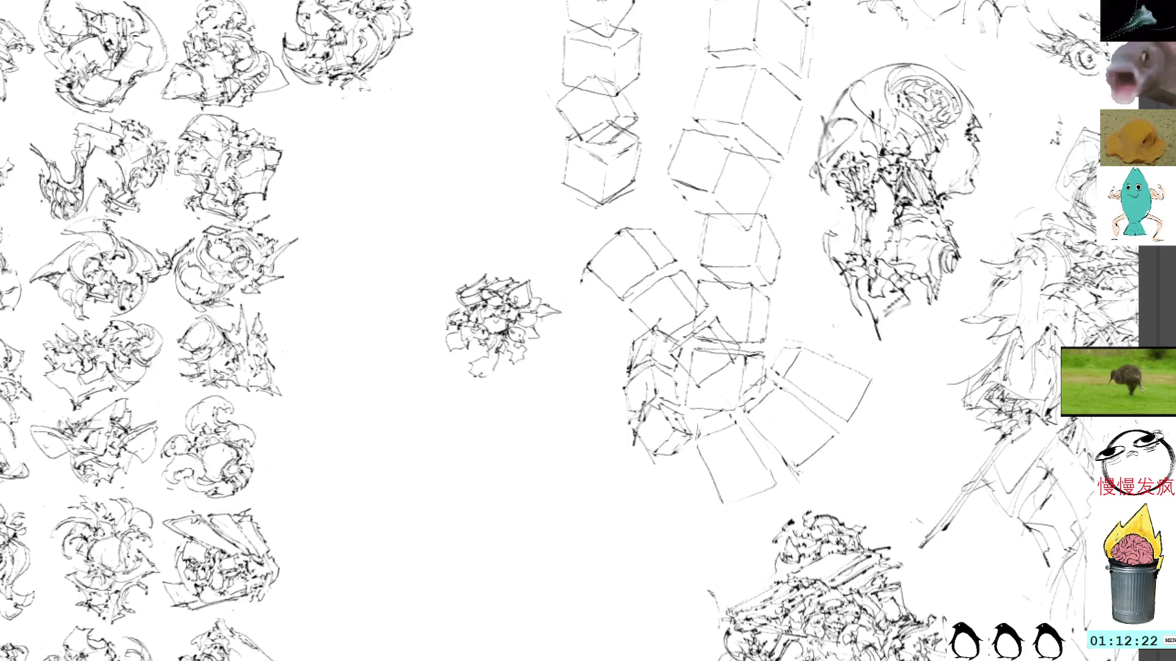
Step: Add short curling pen strokes along the study's bottom and lower right edge
{"action": "left_click_drag", "start_coordinate": [475, 385], "coordinate": [516, 384]}
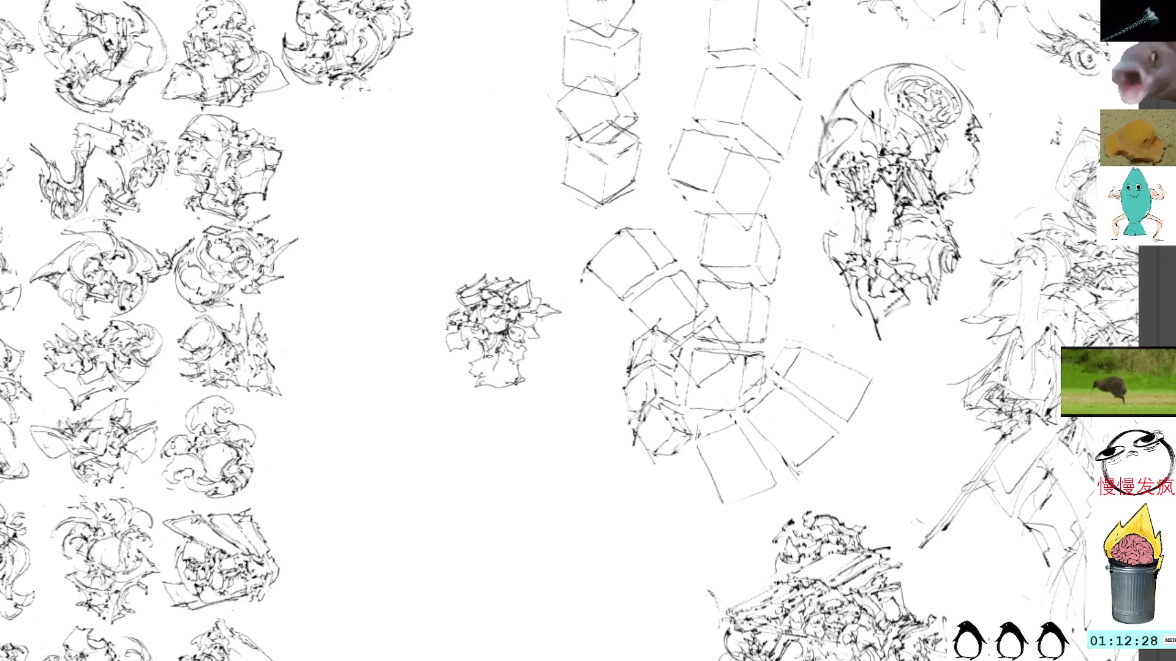
{"action": "mouse_move", "coordinate": [475, 376]}
{"action": "left_mouse_down"}
{"action": "mouse_move", "coordinate": [512, 386]}
{"action": "mouse_move", "coordinate": [525, 368]}
{"action": "left_mouse_up"}
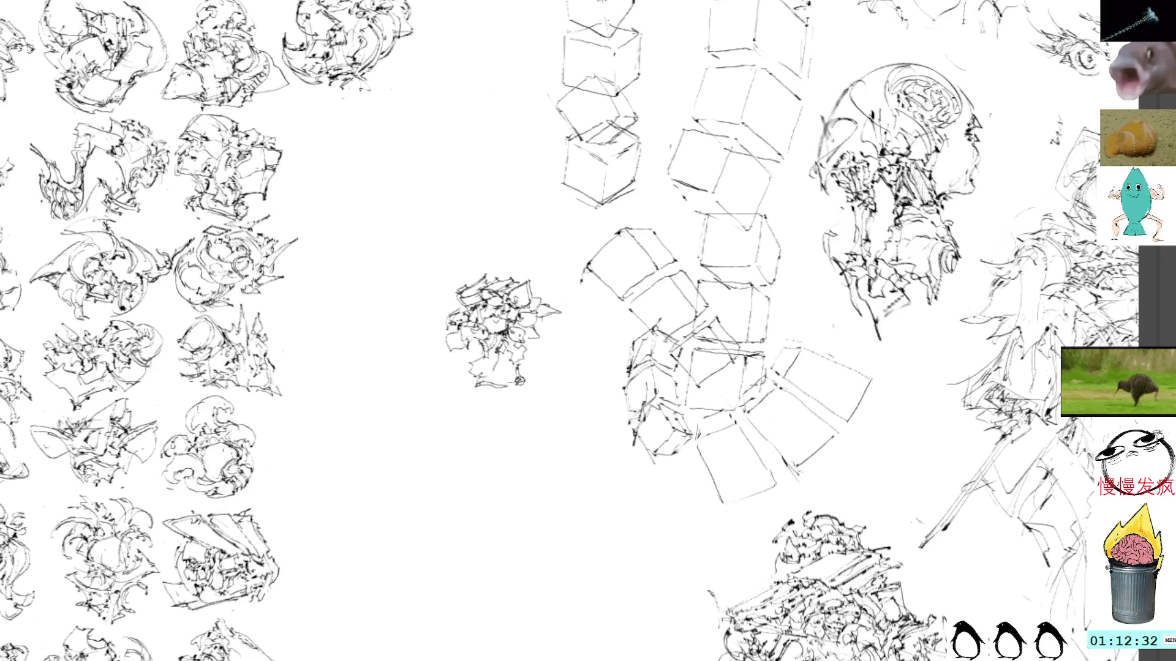
{"action": "mouse_move", "coordinate": [511, 384]}
{"action": "left_mouse_down"}
{"action": "mouse_move", "coordinate": [525, 380]}
{"action": "mouse_move", "coordinate": [522, 361]}
{"action": "mouse_move", "coordinate": [535, 364]}
{"action": "mouse_move", "coordinate": [532, 342]}
{"action": "mouse_move", "coordinate": [530, 369]}
{"action": "mouse_move", "coordinate": [534, 355]}
{"action": "left_mouse_up"}
{"action": "mouse_move", "coordinate": [531, 361]}
{"action": "left_mouse_down"}
{"action": "mouse_move", "coordinate": [539, 353]}
{"action": "mouse_move", "coordinate": [502, 357]}
{"action": "left_mouse_up"}
{"action": "left_click_drag", "start_coordinate": [490, 368], "coordinate": [503, 360]}
{"action": "left_click_drag", "start_coordinate": [513, 361], "coordinate": [504, 353]}
{"action": "left_click_drag", "start_coordinate": [514, 367], "coordinate": [502, 344]}
{"action": "left_click_drag", "start_coordinate": [512, 337], "coordinate": [502, 325]}
{"action": "left_click_drag", "start_coordinate": [510, 330], "coordinate": [502, 320]}
{"action": "key", "text": "ctrl+t"}
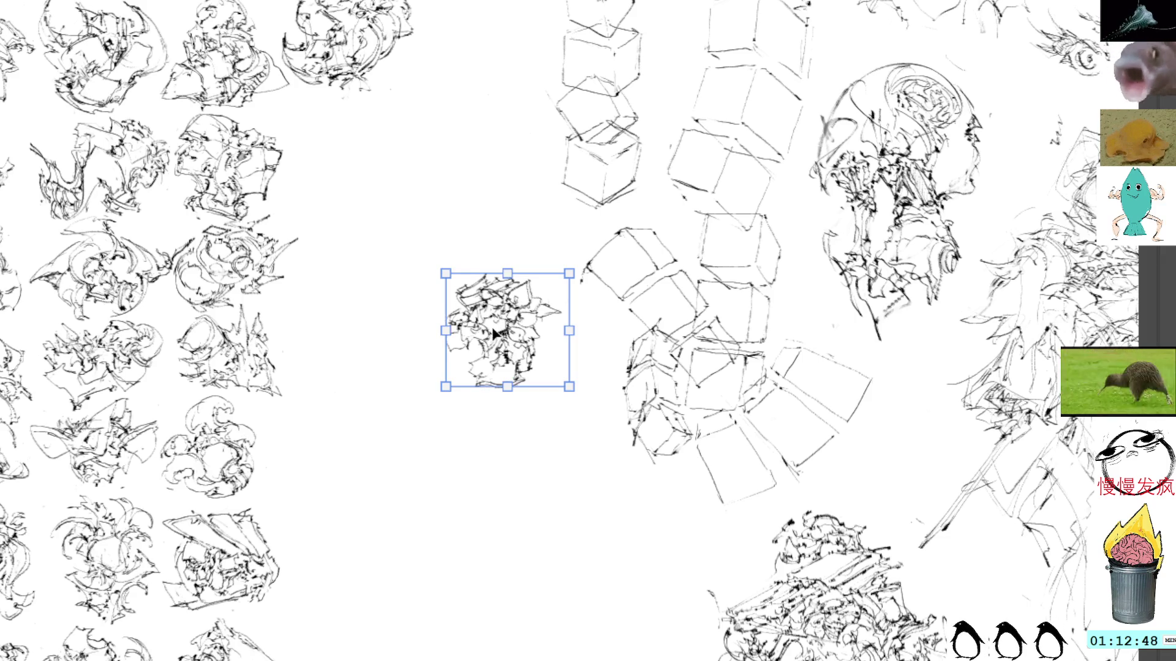
Step: Move the study into the third row's empty grid slot, rotate it upright, and add a final stroke
{"action": "mouse_move", "coordinate": [492, 322]}
{"action": "left_mouse_down"}
{"action": "mouse_move", "coordinate": [475, 315]}
{"action": "mouse_move", "coordinate": [447, 251]}
{"action": "mouse_move", "coordinate": [538, 380]}
{"action": "mouse_move", "coordinate": [449, 266]}
{"action": "mouse_move", "coordinate": [339, 274]}
{"action": "mouse_move", "coordinate": [336, 263]}
{"action": "mouse_move", "coordinate": [494, 242]}
{"action": "mouse_move", "coordinate": [494, 257]}
{"action": "left_mouse_up"}
{"action": "left_click_drag", "start_coordinate": [564, 181], "coordinate": [597, 239]}
{"action": "left_click_drag", "start_coordinate": [504, 273], "coordinate": [467, 268]}
{"action": "mouse_move", "coordinate": [551, 205]}
{"action": "left_mouse_down"}
{"action": "mouse_move", "coordinate": [556, 197]}
{"action": "mouse_move", "coordinate": [534, 261]}
{"action": "left_mouse_up"}
{"action": "left_click_drag", "start_coordinate": [535, 160], "coordinate": [566, 211]}
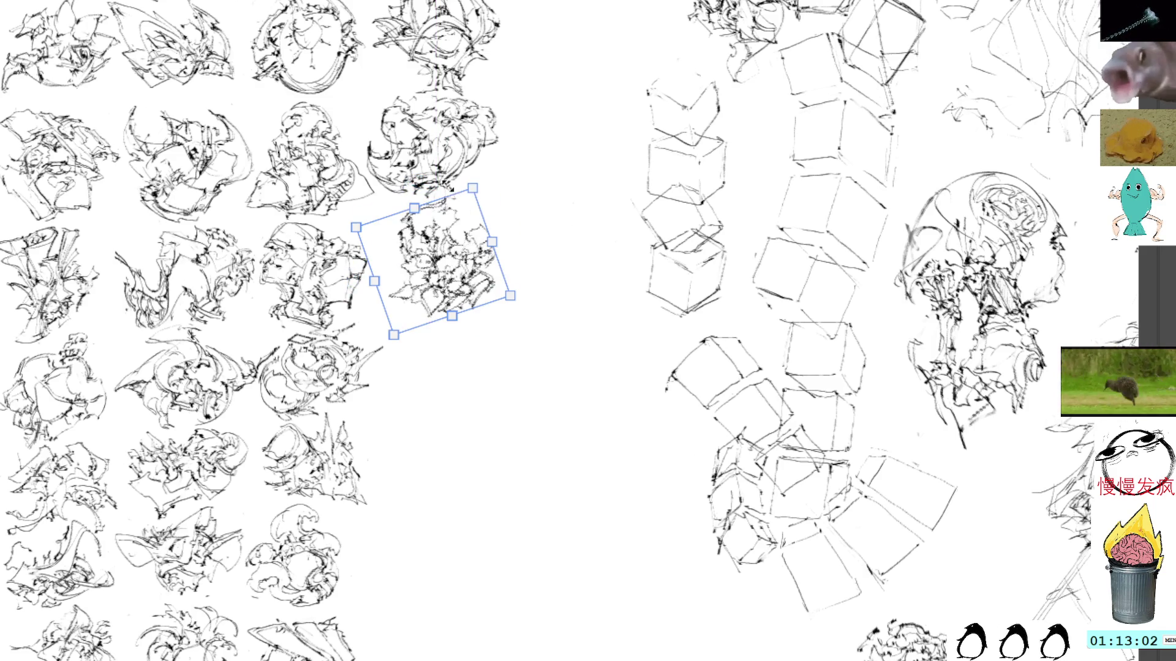
{"action": "left_click_drag", "start_coordinate": [450, 248], "coordinate": [446, 260]}
{"action": "mouse_move", "coordinate": [544, 236]}
{"action": "left_mouse_down"}
{"action": "mouse_move", "coordinate": [521, 277]}
{"action": "mouse_move", "coordinate": [512, 192]}
{"action": "mouse_move", "coordinate": [506, 200]}
{"action": "left_mouse_up"}
{"action": "mouse_move", "coordinate": [453, 234]}
{"action": "left_mouse_down"}
{"action": "mouse_move", "coordinate": [465, 276]}
{"action": "mouse_move", "coordinate": [469, 242]}
{"action": "left_mouse_up"}
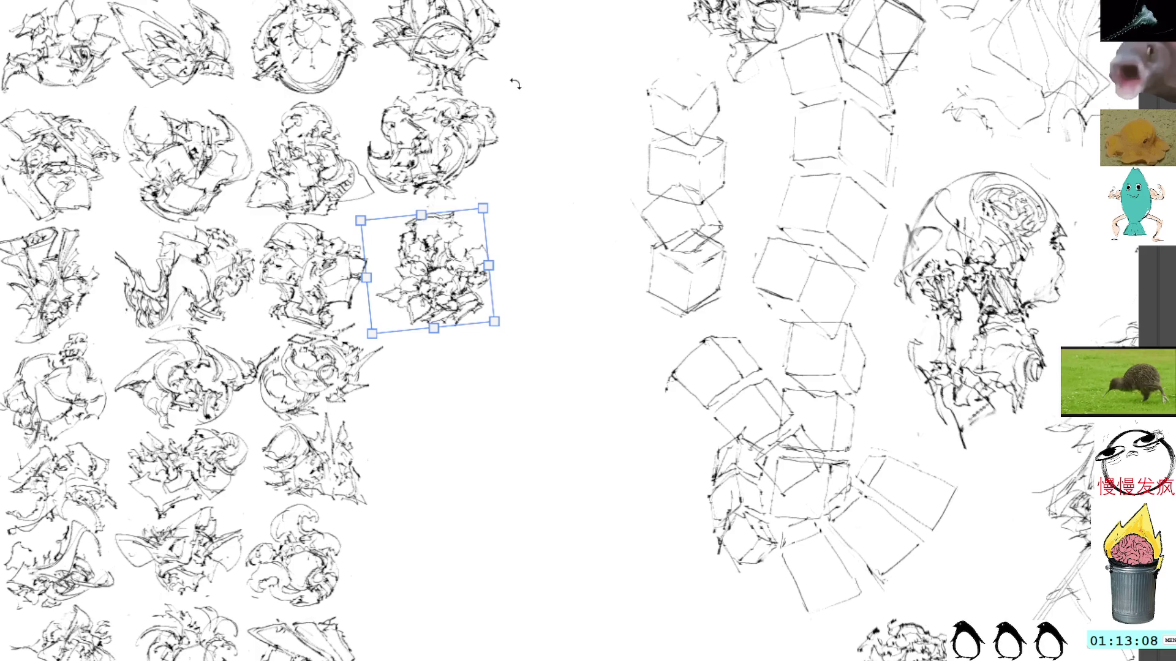
{"action": "key", "text": "Return"}
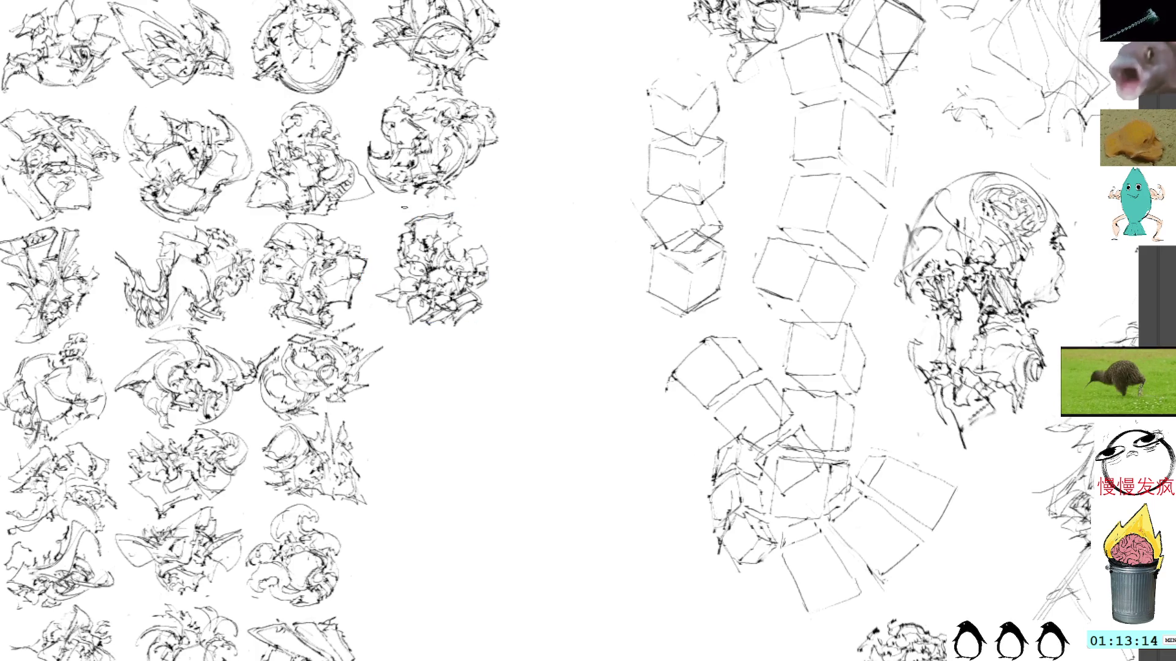
{"action": "mouse_move", "coordinate": [391, 208]}
{"action": "left_mouse_down"}
{"action": "mouse_move", "coordinate": [428, 205]}
{"action": "mouse_move", "coordinate": [410, 215]}
{"action": "mouse_move", "coordinate": [416, 223]}
{"action": "left_mouse_up"}
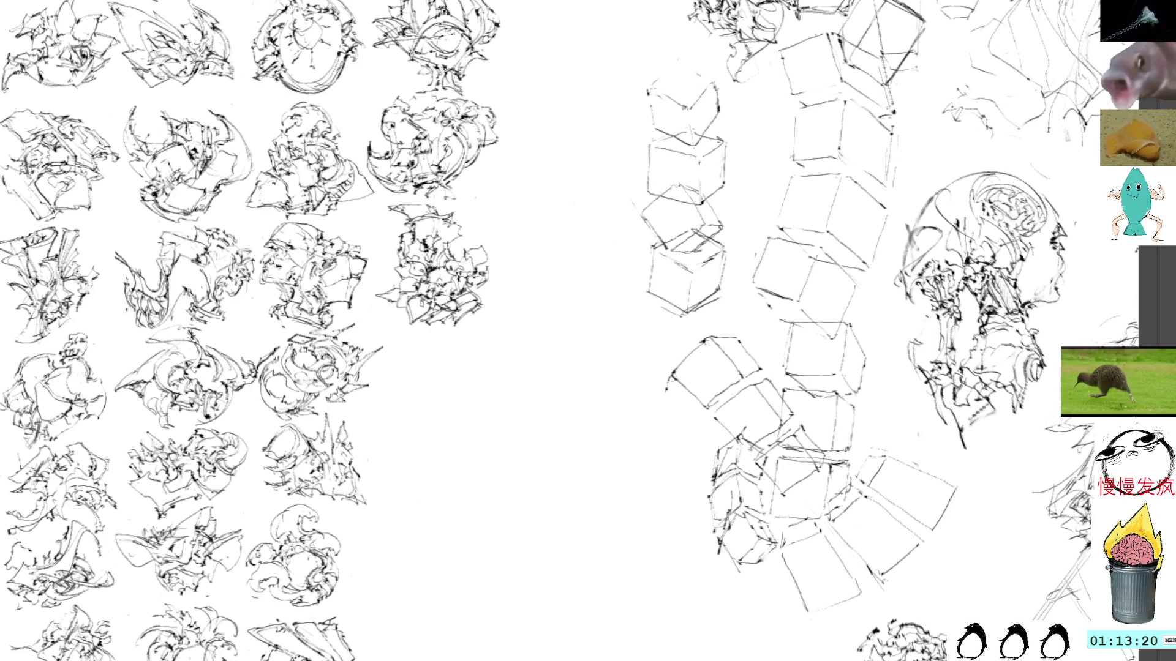
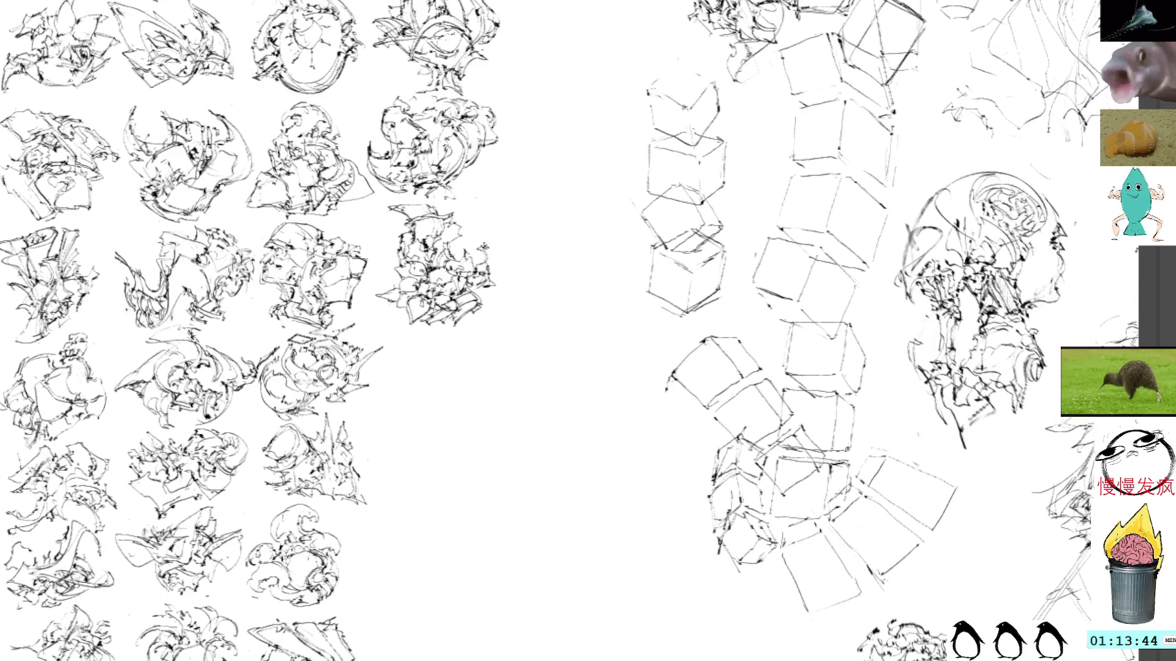
Step: Sketch two small eyes beside the cube studies, undoing the nose stroke
{"action": "mouse_move", "coordinate": [559, 131]}
{"action": "left_mouse_down"}
{"action": "mouse_move", "coordinate": [551, 145]}
{"action": "mouse_move", "coordinate": [568, 142]}
{"action": "left_mouse_up"}
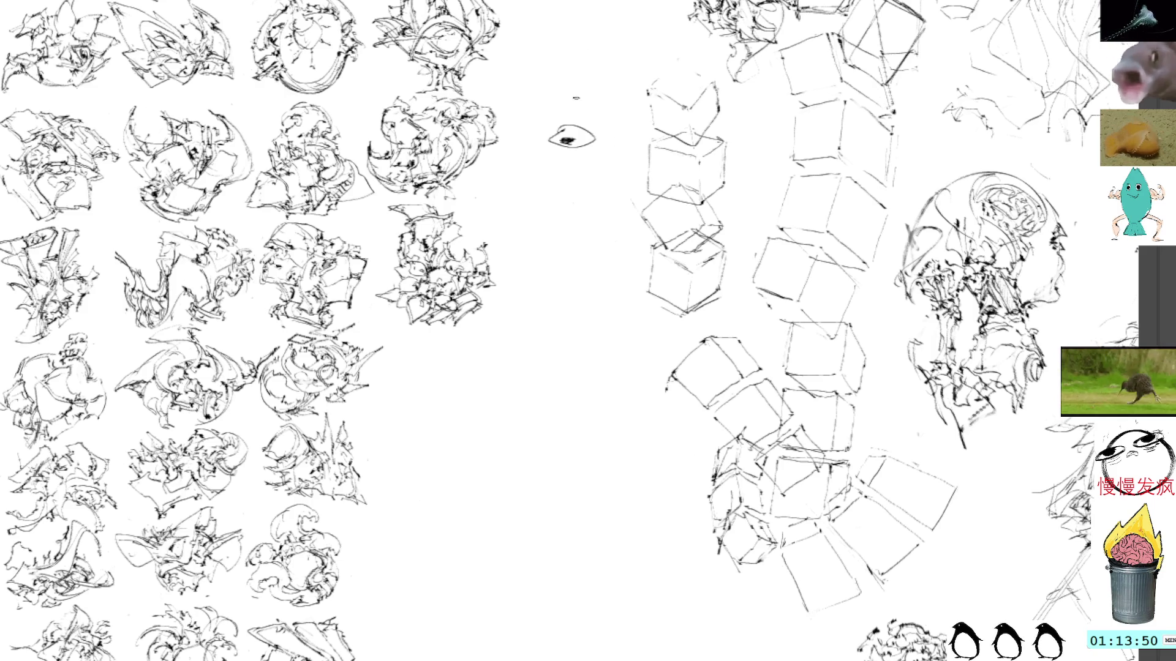
{"action": "mouse_move", "coordinate": [631, 125]}
{"action": "left_mouse_down"}
{"action": "mouse_move", "coordinate": [608, 135]}
{"action": "mouse_move", "coordinate": [643, 141]}
{"action": "mouse_move", "coordinate": [632, 125]}
{"action": "mouse_move", "coordinate": [632, 138]}
{"action": "mouse_move", "coordinate": [579, 145]}
{"action": "mouse_move", "coordinate": [612, 150]}
{"action": "mouse_move", "coordinate": [592, 126]}
{"action": "mouse_move", "coordinate": [620, 121]}
{"action": "left_mouse_up"}
{"action": "key", "text": "ctrl+z"}
{"action": "key", "text": "ctrl+z"}
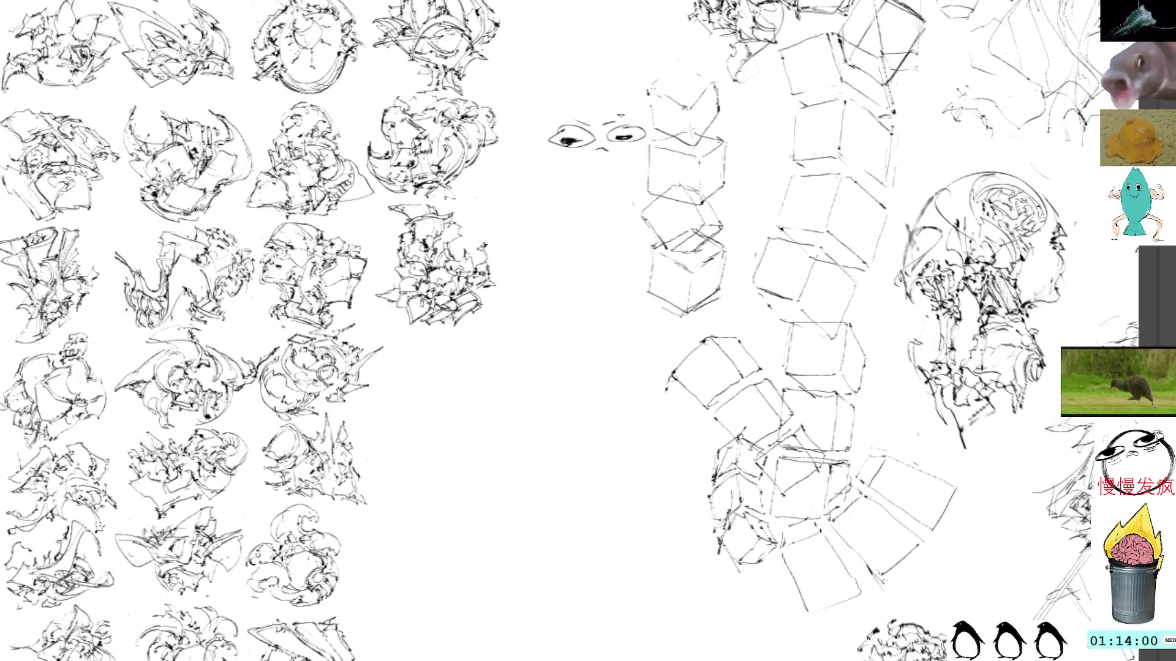
{"action": "mouse_move", "coordinate": [554, 241]}
{"action": "left_mouse_down"}
{"action": "mouse_move", "coordinate": [567, 197]}
{"action": "mouse_move", "coordinate": [596, 256]}
{"action": "left_mouse_up"}
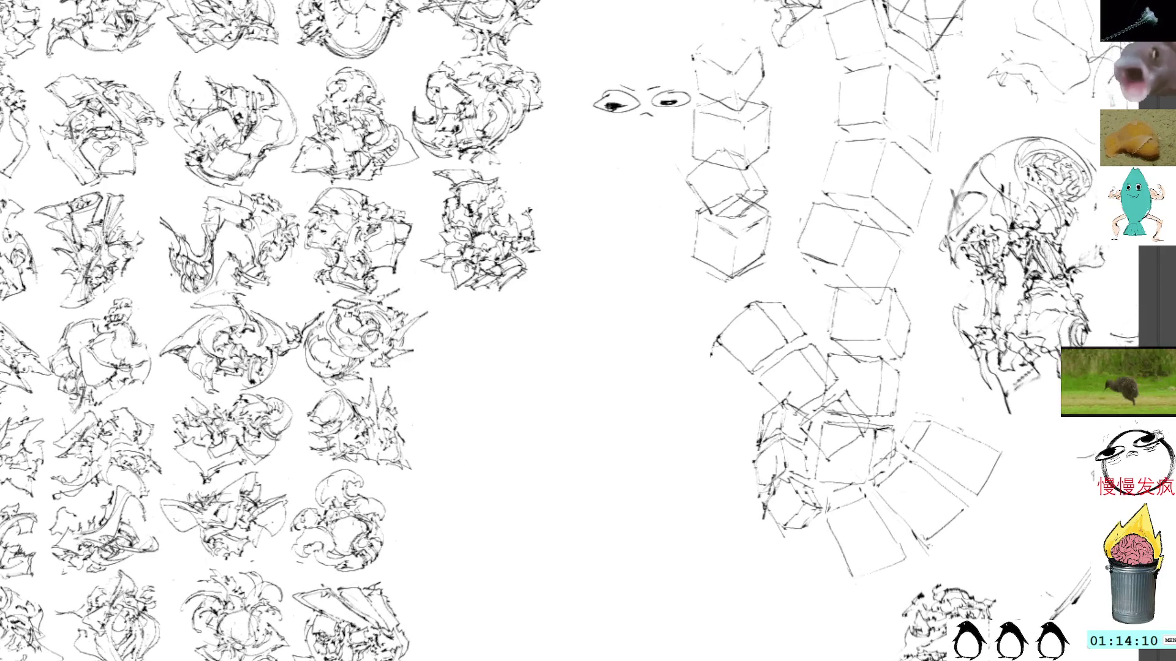
Step: In blank canvas, start a scribble and outline a teardrop body with a curling tail
{"action": "mouse_move", "coordinate": [551, 257]}
{"action": "left_mouse_down"}
{"action": "mouse_move", "coordinate": [543, 220]}
{"action": "mouse_move", "coordinate": [527, 221]}
{"action": "mouse_move", "coordinate": [514, 264]}
{"action": "left_mouse_up"}
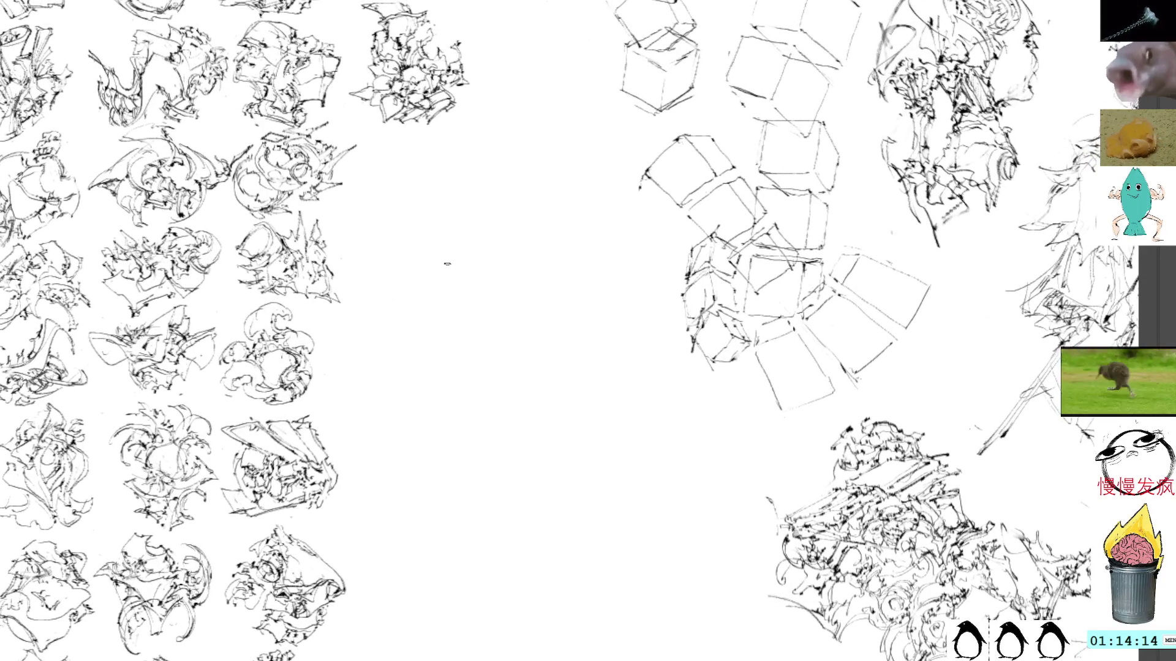
{"action": "left_click_drag", "start_coordinate": [550, 320], "coordinate": [570, 329]}
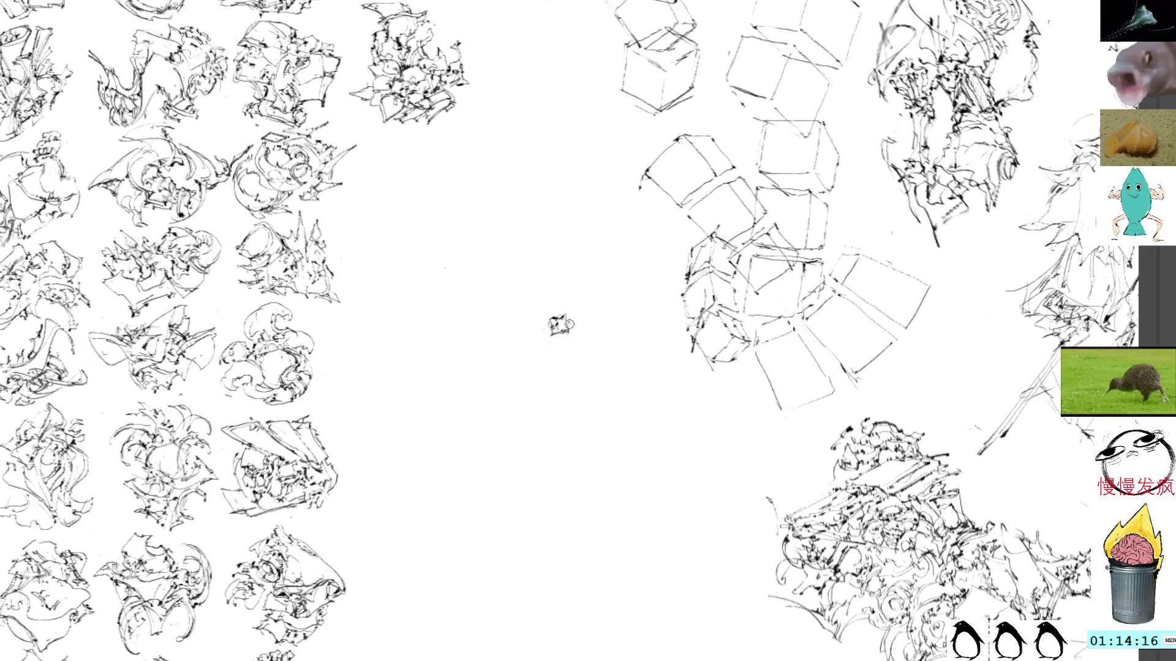
{"action": "mouse_move", "coordinate": [555, 350]}
{"action": "left_mouse_down"}
{"action": "mouse_move", "coordinate": [560, 288]}
{"action": "mouse_move", "coordinate": [542, 383]}
{"action": "mouse_move", "coordinate": [571, 303]}
{"action": "mouse_move", "coordinate": [582, 339]}
{"action": "mouse_move", "coordinate": [573, 349]}
{"action": "mouse_move", "coordinate": [512, 331]}
{"action": "mouse_move", "coordinate": [514, 348]}
{"action": "mouse_move", "coordinate": [544, 361]}
{"action": "mouse_move", "coordinate": [550, 352]}
{"action": "mouse_move", "coordinate": [523, 349]}
{"action": "left_mouse_up"}
Step: Add a flame-like top and inner details, undoing the strokes at the figure's bottom
{"action": "mouse_move", "coordinate": [561, 297]}
{"action": "left_mouse_down"}
{"action": "mouse_move", "coordinate": [551, 270]}
{"action": "mouse_move", "coordinate": [548, 306]}
{"action": "mouse_move", "coordinate": [536, 294]}
{"action": "mouse_move", "coordinate": [553, 316]}
{"action": "mouse_move", "coordinate": [570, 289]}
{"action": "mouse_move", "coordinate": [570, 309]}
{"action": "left_mouse_up"}
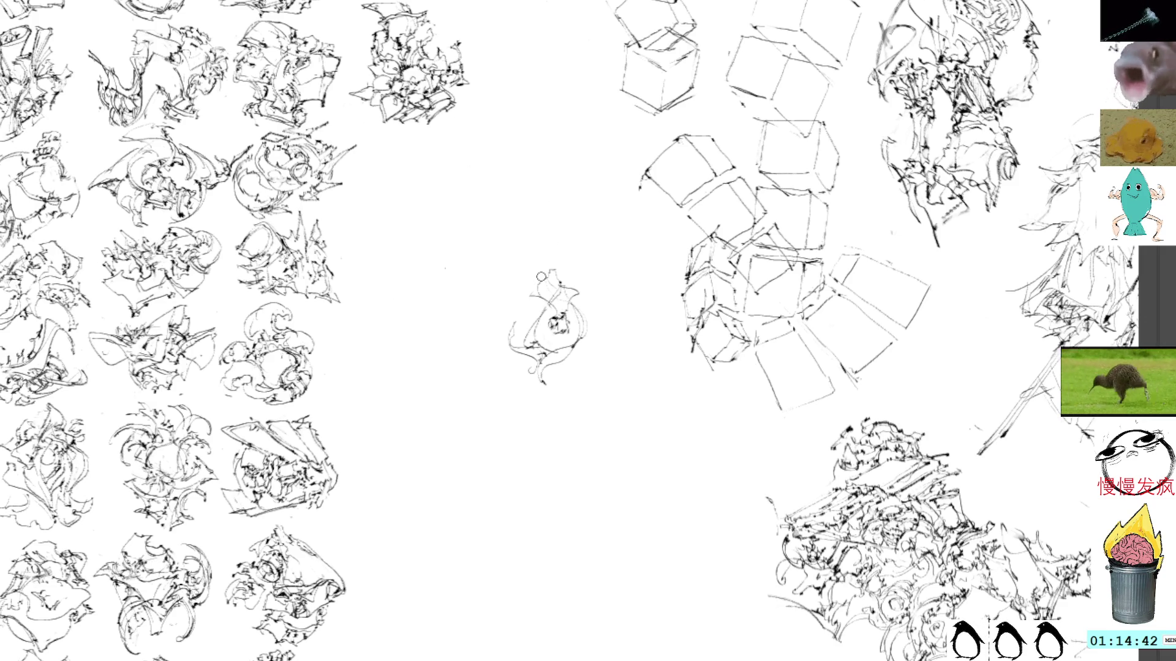
{"action": "mouse_move", "coordinate": [538, 287]}
{"action": "left_mouse_down"}
{"action": "mouse_move", "coordinate": [546, 302]}
{"action": "mouse_move", "coordinate": [524, 299]}
{"action": "mouse_move", "coordinate": [560, 317]}
{"action": "left_mouse_up"}
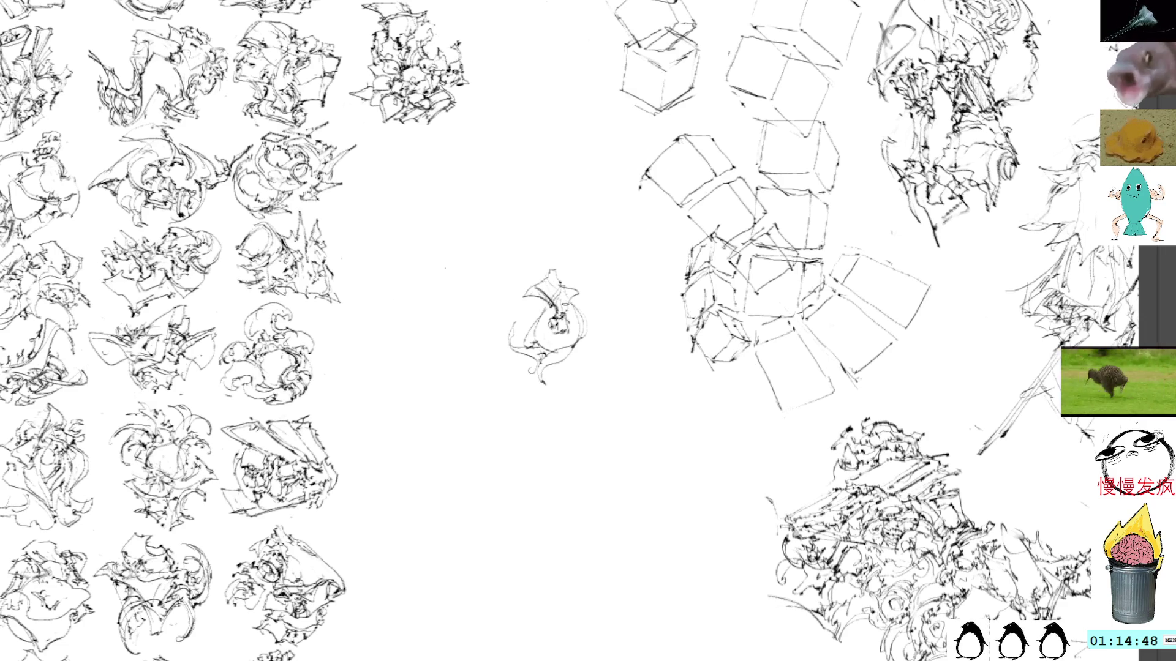
{"action": "mouse_move", "coordinate": [562, 305]}
{"action": "left_mouse_down"}
{"action": "mouse_move", "coordinate": [570, 313]}
{"action": "mouse_move", "coordinate": [585, 296]}
{"action": "mouse_move", "coordinate": [555, 268]}
{"action": "mouse_move", "coordinate": [576, 289]}
{"action": "mouse_move", "coordinate": [589, 343]}
{"action": "mouse_move", "coordinate": [560, 356]}
{"action": "left_mouse_up"}
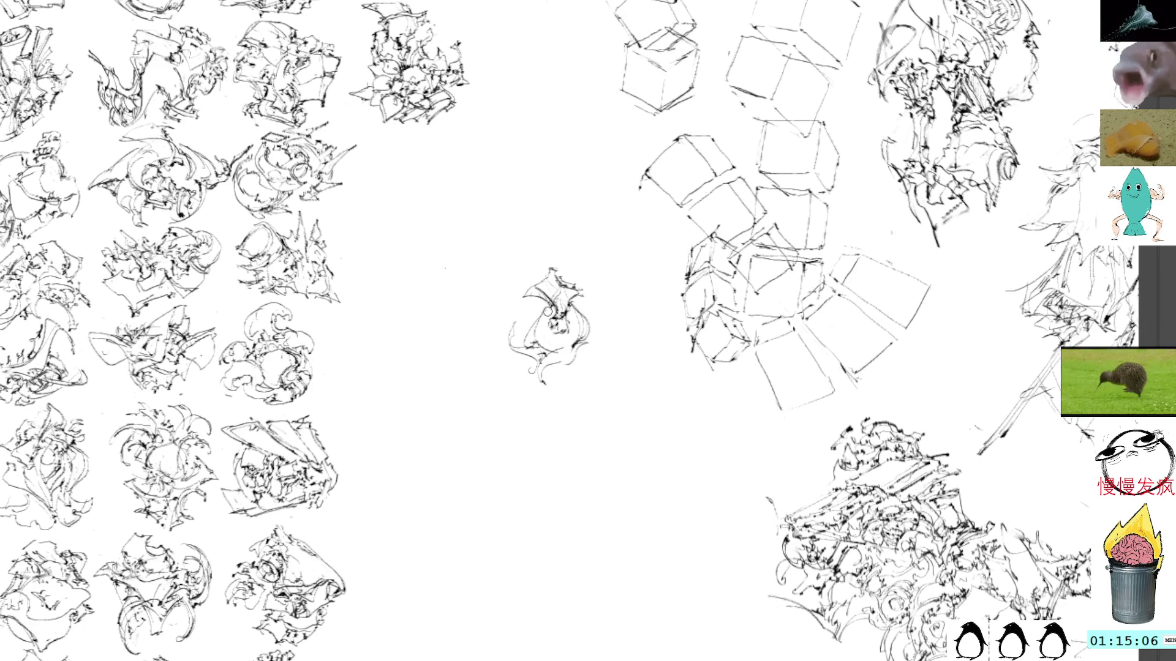
{"action": "mouse_move", "coordinate": [570, 364]}
{"action": "left_mouse_down"}
{"action": "mouse_move", "coordinate": [540, 368]}
{"action": "mouse_move", "coordinate": [560, 392]}
{"action": "mouse_move", "coordinate": [549, 381]}
{"action": "mouse_move", "coordinate": [539, 392]}
{"action": "mouse_move", "coordinate": [572, 395]}
{"action": "mouse_move", "coordinate": [554, 404]}
{"action": "mouse_move", "coordinate": [548, 374]}
{"action": "mouse_move", "coordinate": [526, 368]}
{"action": "mouse_move", "coordinate": [539, 386]}
{"action": "mouse_move", "coordinate": [527, 384]}
{"action": "mouse_move", "coordinate": [540, 377]}
{"action": "left_mouse_up"}
{"action": "key", "text": "ctrl+z"}
{"action": "key", "text": "ctrl+z"}
{"action": "key", "text": "ctrl+z"}
Step: Add dark accent strokes to the figure's middle, sides, top and bottom
{"action": "mouse_move", "coordinate": [524, 332]}
{"action": "left_mouse_down"}
{"action": "mouse_move", "coordinate": [508, 350]}
{"action": "mouse_move", "coordinate": [514, 323]}
{"action": "mouse_move", "coordinate": [497, 351]}
{"action": "mouse_move", "coordinate": [541, 366]}
{"action": "mouse_move", "coordinate": [518, 349]}
{"action": "mouse_move", "coordinate": [567, 345]}
{"action": "mouse_move", "coordinate": [554, 332]}
{"action": "left_mouse_up"}
{"action": "left_click_drag", "start_coordinate": [544, 328], "coordinate": [558, 343]}
{"action": "left_click_drag", "start_coordinate": [545, 332], "coordinate": [558, 343]}
{"action": "mouse_move", "coordinate": [555, 331]}
{"action": "left_mouse_down"}
{"action": "mouse_move", "coordinate": [561, 343]}
{"action": "mouse_move", "coordinate": [567, 332]}
{"action": "left_mouse_up"}
{"action": "left_click_drag", "start_coordinate": [561, 338], "coordinate": [579, 326]}
{"action": "mouse_move", "coordinate": [565, 329]}
{"action": "left_mouse_down"}
{"action": "mouse_move", "coordinate": [580, 316]}
{"action": "mouse_move", "coordinate": [532, 287]}
{"action": "mouse_move", "coordinate": [542, 280]}
{"action": "left_mouse_up"}
{"action": "left_click_drag", "start_coordinate": [524, 282], "coordinate": [545, 273]}
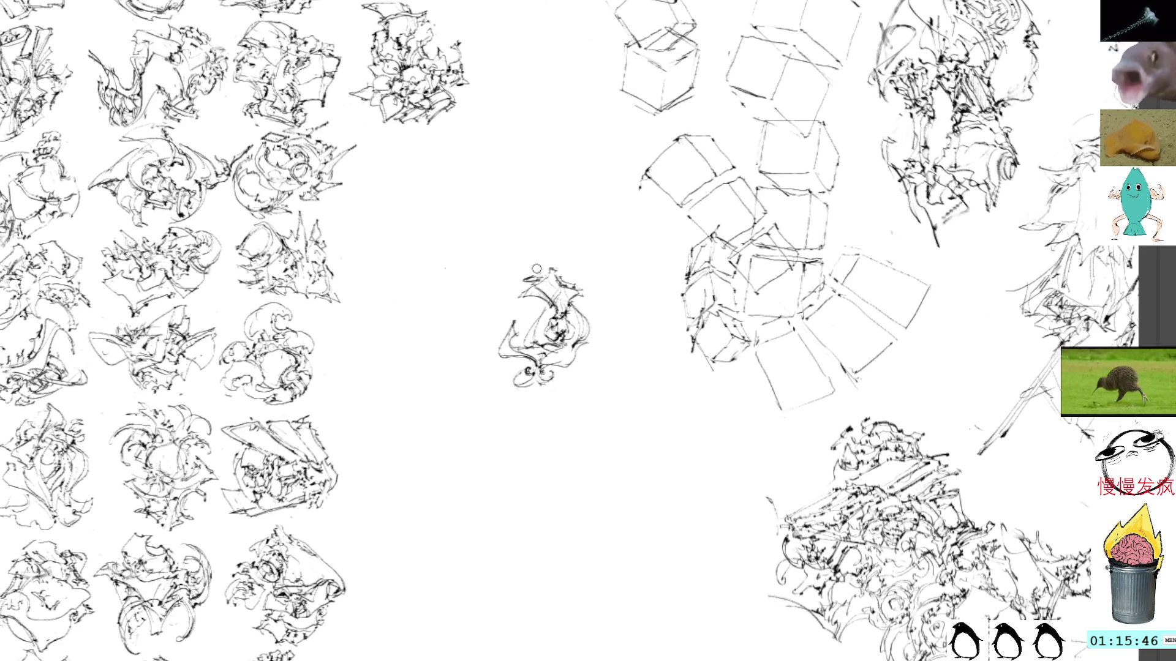
{"action": "mouse_move", "coordinate": [539, 277]}
{"action": "left_mouse_down"}
{"action": "mouse_move", "coordinate": [549, 264]}
{"action": "mouse_move", "coordinate": [558, 271]}
{"action": "left_mouse_up"}
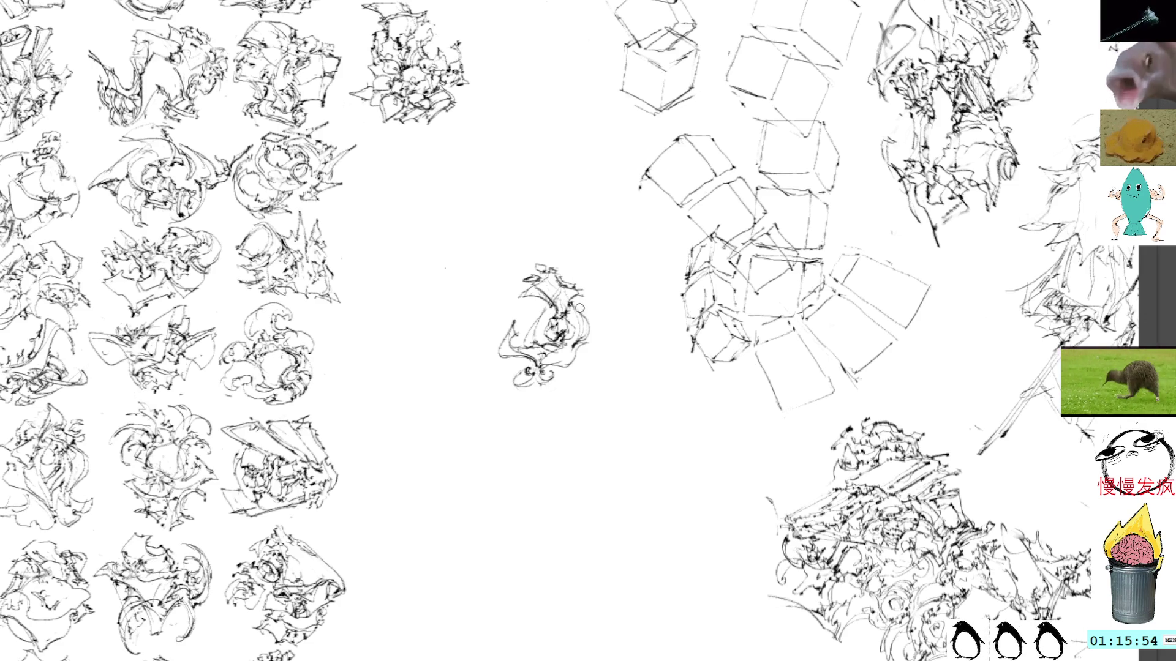
{"action": "mouse_move", "coordinate": [576, 304]}
{"action": "left_mouse_down"}
{"action": "mouse_move", "coordinate": [593, 344]}
{"action": "mouse_move", "coordinate": [534, 391]}
{"action": "mouse_move", "coordinate": [551, 399]}
{"action": "mouse_move", "coordinate": [540, 391]}
{"action": "left_mouse_up"}
{"action": "left_click_drag", "start_coordinate": [529, 386], "coordinate": [568, 388]}
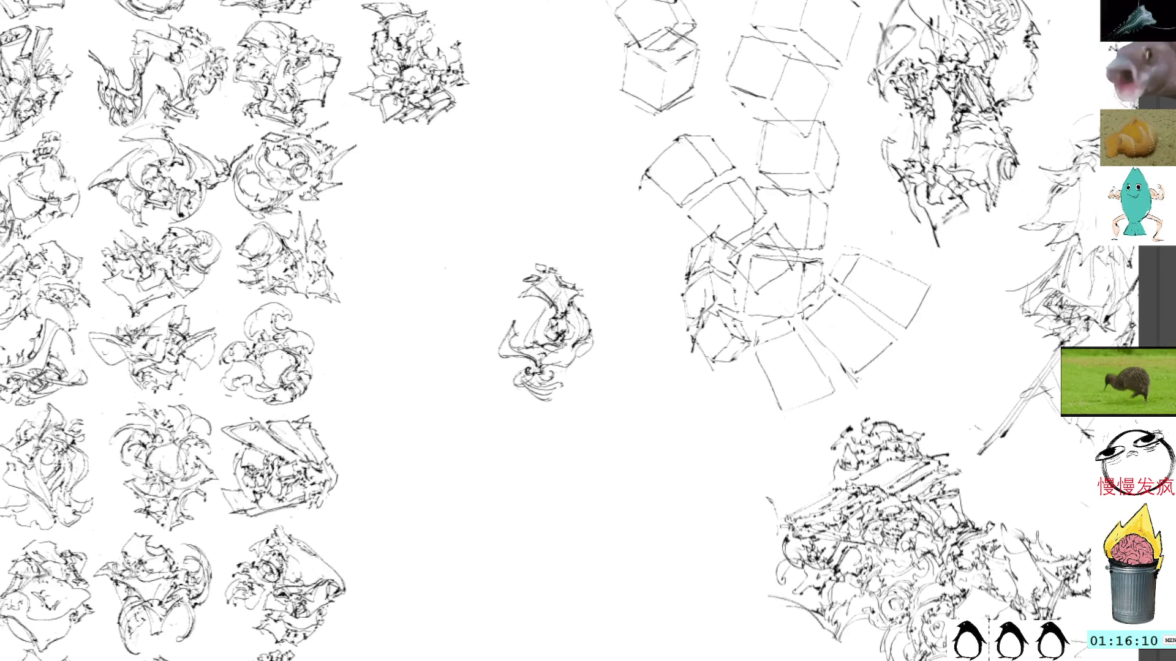
Step: Rotate the figure onto its side and move it beside the bottom row of sketches
{"action": "mouse_move", "coordinate": [517, 333]}
{"action": "left_mouse_down"}
{"action": "mouse_move", "coordinate": [545, 347]}
{"action": "mouse_move", "coordinate": [427, 216]}
{"action": "mouse_move", "coordinate": [455, 608]}
{"action": "mouse_move", "coordinate": [431, 600]}
{"action": "mouse_move", "coordinate": [476, 385]}
{"action": "mouse_move", "coordinate": [450, 444]}
{"action": "mouse_move", "coordinate": [576, 395]}
{"action": "mouse_move", "coordinate": [568, 438]}
{"action": "left_mouse_up"}
{"action": "mouse_move", "coordinate": [457, 446]}
{"action": "left_mouse_down"}
{"action": "mouse_move", "coordinate": [467, 435]}
{"action": "mouse_move", "coordinate": [459, 447]}
{"action": "left_mouse_up"}
{"action": "mouse_move", "coordinate": [578, 249]}
{"action": "left_mouse_down"}
{"action": "mouse_move", "coordinate": [577, 341]}
{"action": "mouse_move", "coordinate": [612, 152]}
{"action": "mouse_move", "coordinate": [570, 194]}
{"action": "left_mouse_up"}
Step: Nudge the rotated figure slightly left against the last bottom-row sketch and apply the transform
{"action": "key", "text": "Left"}
{"action": "key", "text": "Left"}
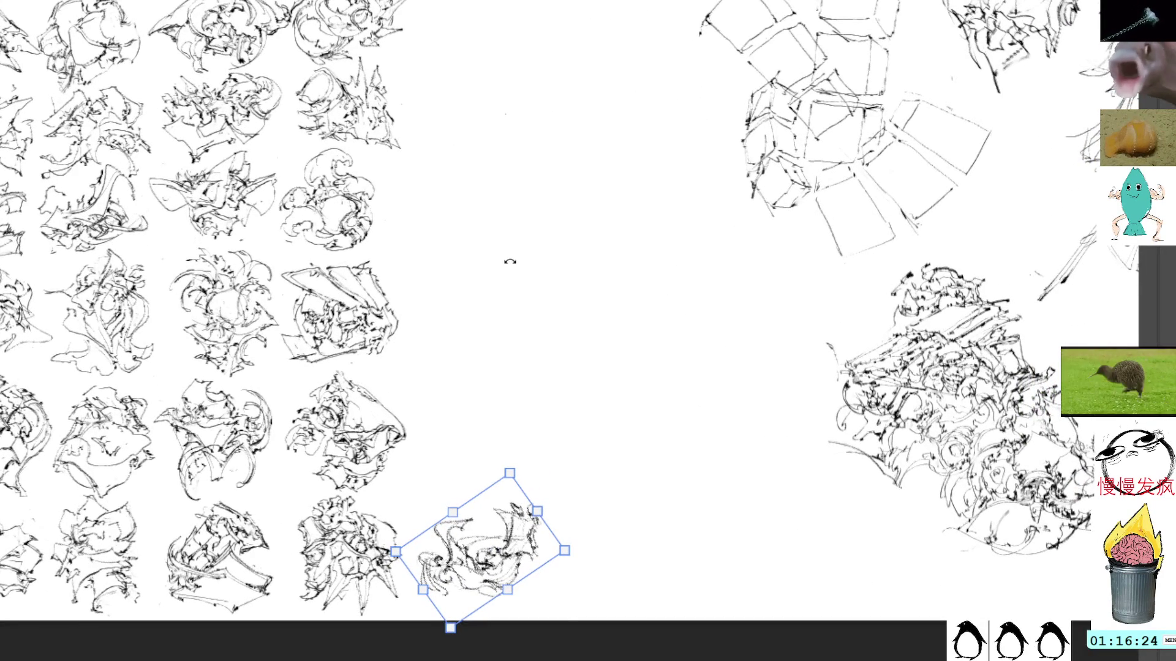
{"action": "key", "text": "Up"}
{"action": "key", "text": "Left"}
{"action": "key", "text": "Left"}
{"action": "key", "text": "Left"}
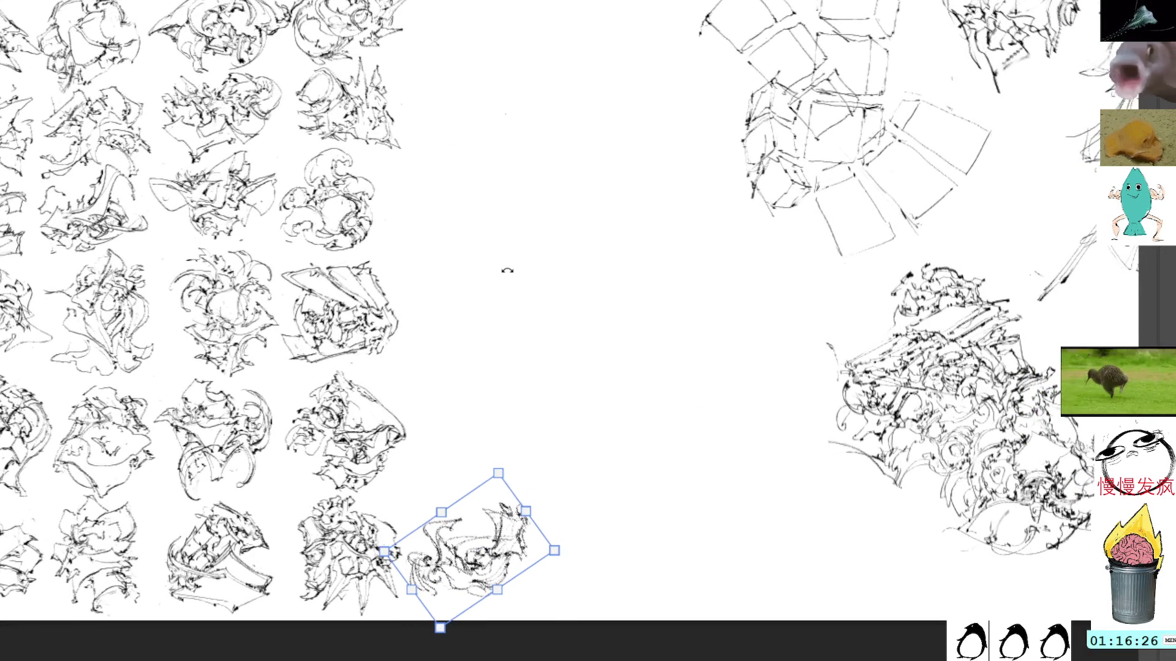
{"action": "key", "text": "Return"}
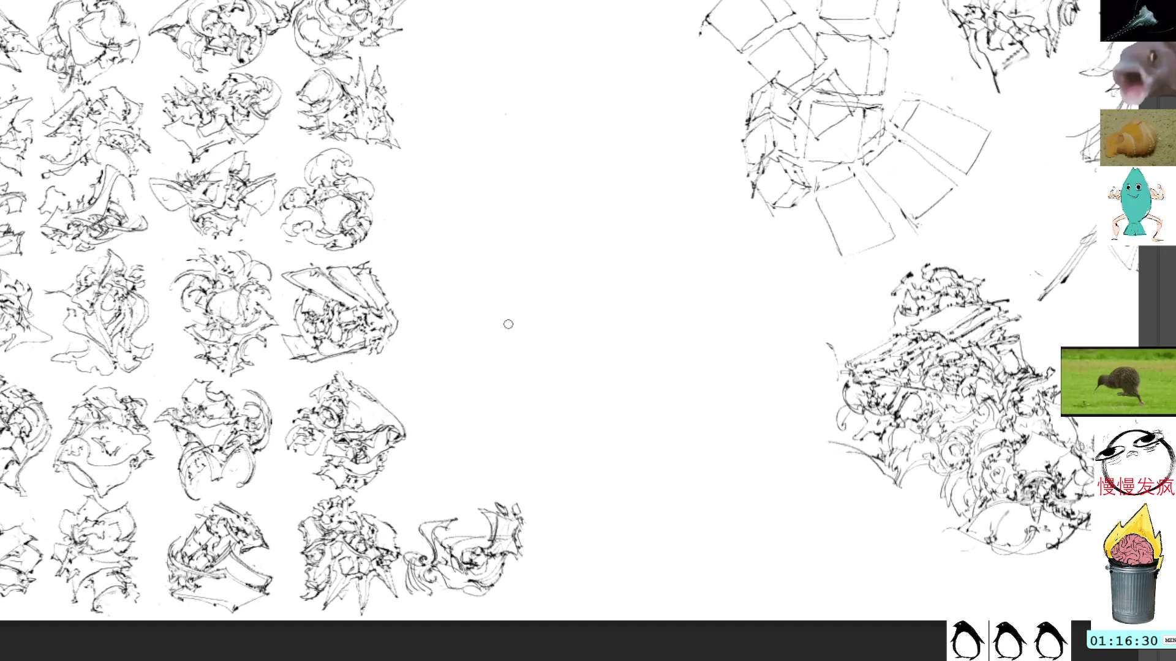
{"action": "left_click_drag", "start_coordinate": [528, 362], "coordinate": [475, 276]}
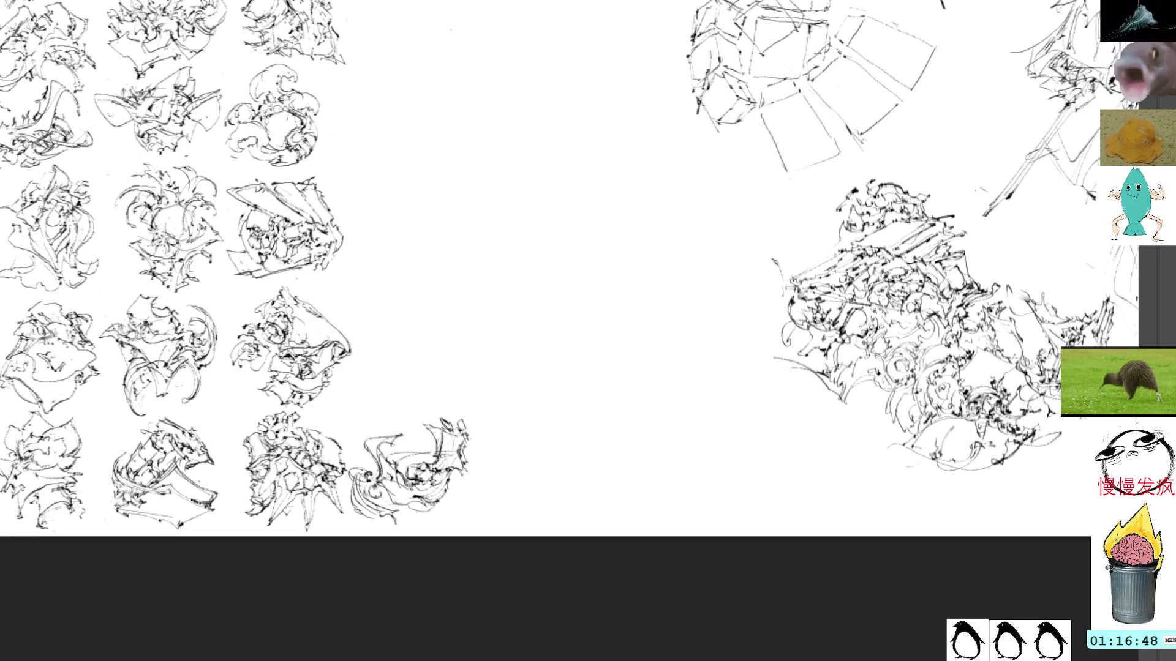
{"action": "left_click_drag", "start_coordinate": [580, 242], "coordinate": [573, 336]}
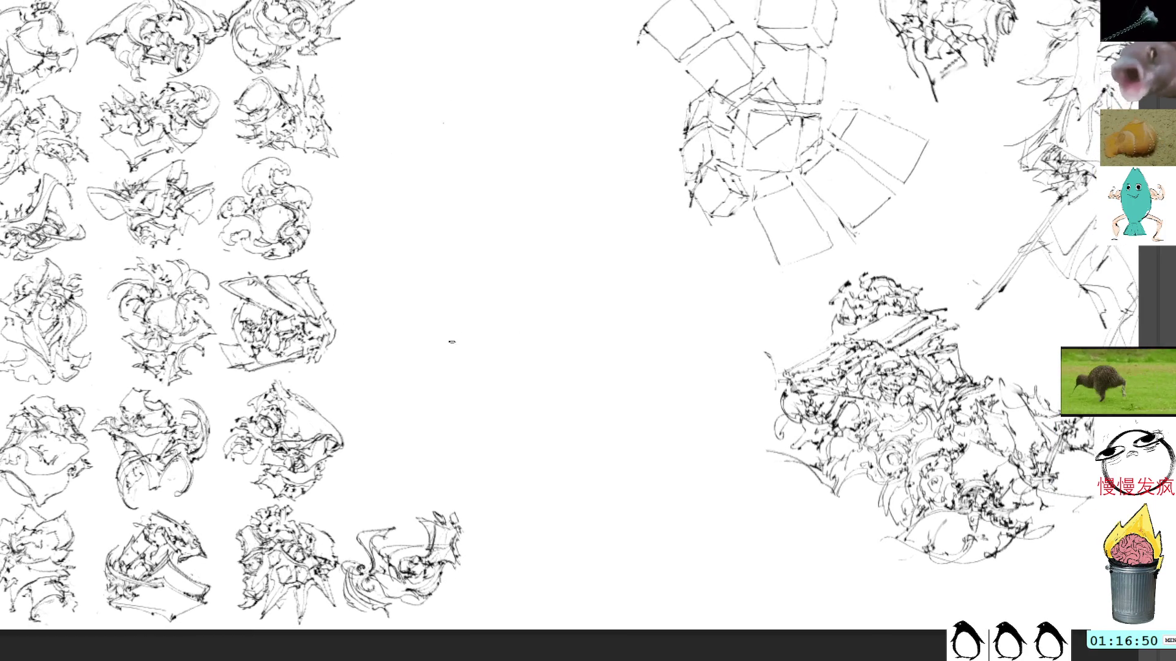
Step: Start a new small figure in the blank area with a scribble and curving body strokes
{"action": "left_click_drag", "start_coordinate": [550, 256], "coordinate": [567, 266]}
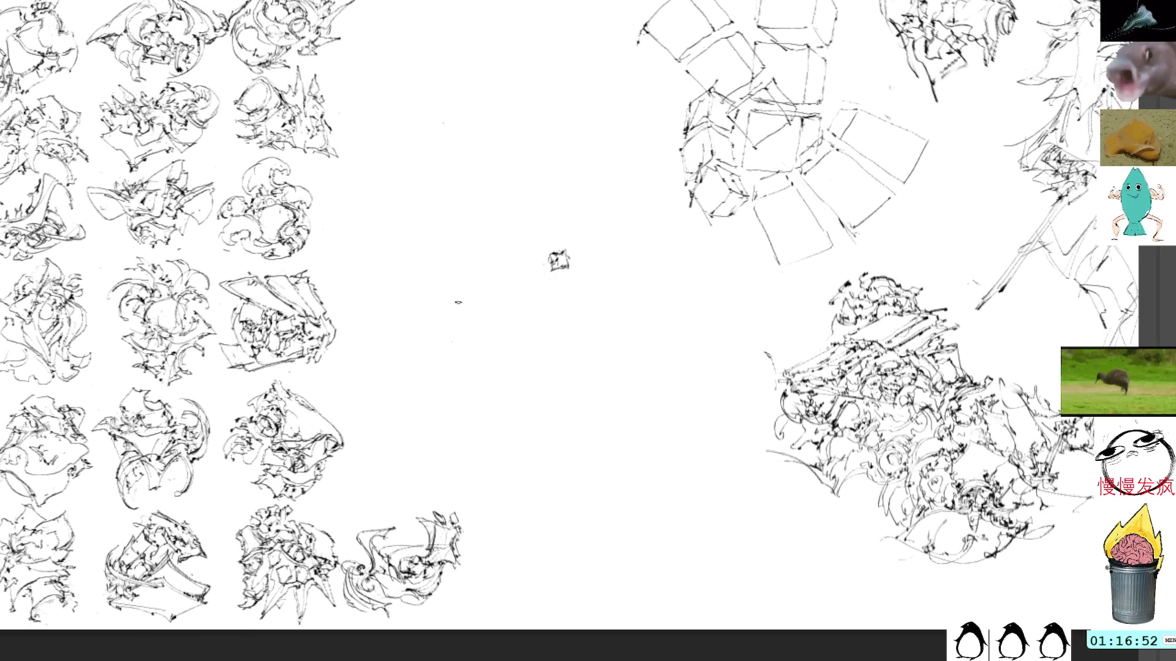
{"action": "scroll", "coordinate": [456, 306], "scroll_direction": "up", "scroll_amount": 2}
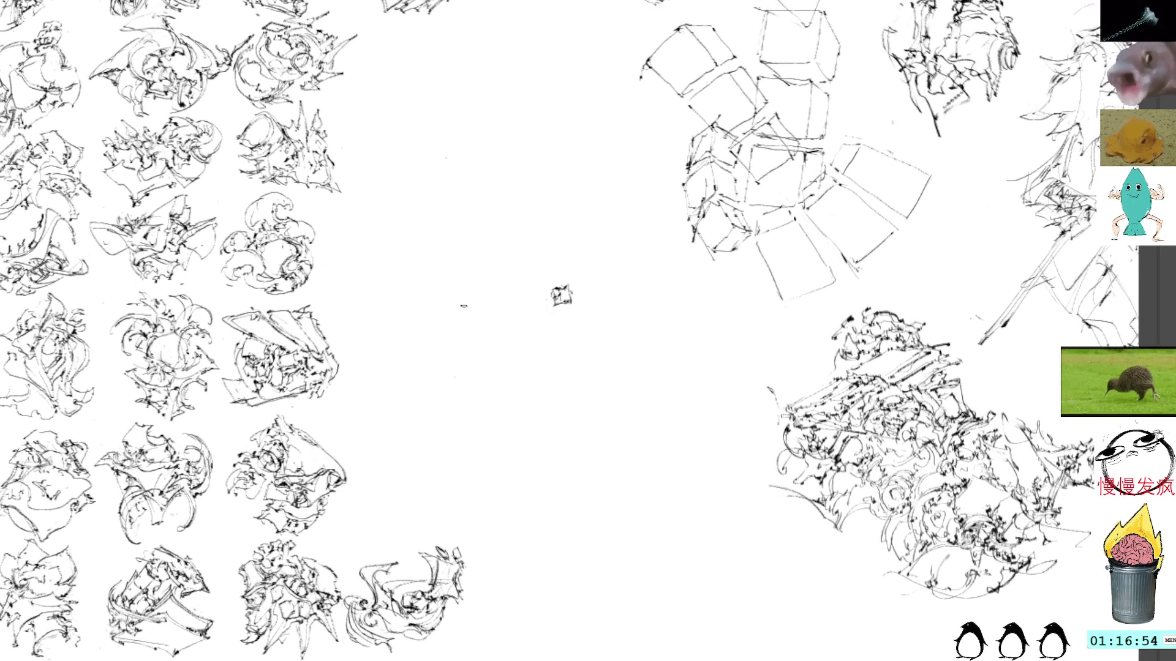
{"action": "mouse_move", "coordinate": [565, 288]}
{"action": "left_mouse_down"}
{"action": "mouse_move", "coordinate": [584, 299]}
{"action": "mouse_move", "coordinate": [564, 324]}
{"action": "mouse_move", "coordinate": [580, 300]}
{"action": "mouse_move", "coordinate": [548, 310]}
{"action": "mouse_move", "coordinate": [534, 295]}
{"action": "mouse_move", "coordinate": [525, 314]}
{"action": "mouse_move", "coordinate": [518, 354]}
{"action": "mouse_move", "coordinate": [535, 372]}
{"action": "mouse_move", "coordinate": [548, 310]}
{"action": "left_mouse_up"}
{"action": "mouse_move", "coordinate": [532, 370]}
{"action": "left_mouse_down"}
{"action": "mouse_move", "coordinate": [576, 330]}
{"action": "mouse_move", "coordinate": [546, 309]}
{"action": "mouse_move", "coordinate": [564, 299]}
{"action": "left_mouse_up"}
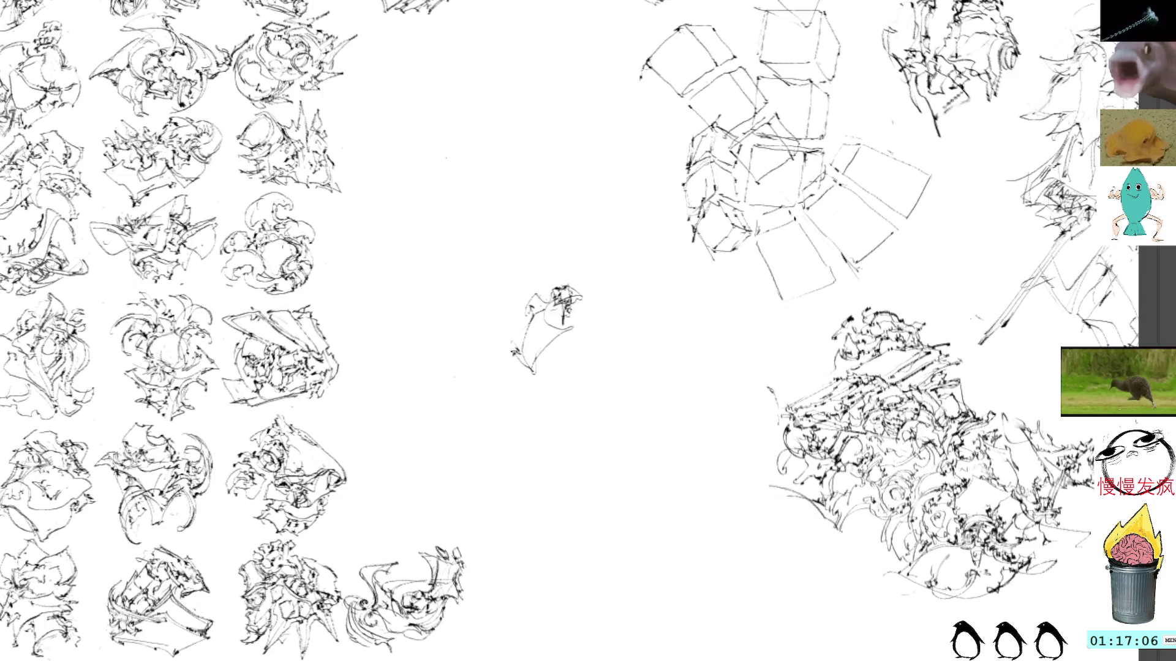
{"action": "mouse_move", "coordinate": [520, 365]}
{"action": "left_mouse_down"}
{"action": "mouse_move", "coordinate": [542, 386]}
{"action": "mouse_move", "coordinate": [573, 332]}
{"action": "mouse_move", "coordinate": [568, 344]}
{"action": "mouse_move", "coordinate": [598, 342]}
{"action": "mouse_move", "coordinate": [561, 319]}
{"action": "mouse_move", "coordinate": [589, 336]}
{"action": "mouse_move", "coordinate": [565, 325]}
{"action": "mouse_move", "coordinate": [581, 308]}
{"action": "mouse_move", "coordinate": [601, 318]}
{"action": "mouse_move", "coordinate": [596, 294]}
{"action": "left_mouse_up"}
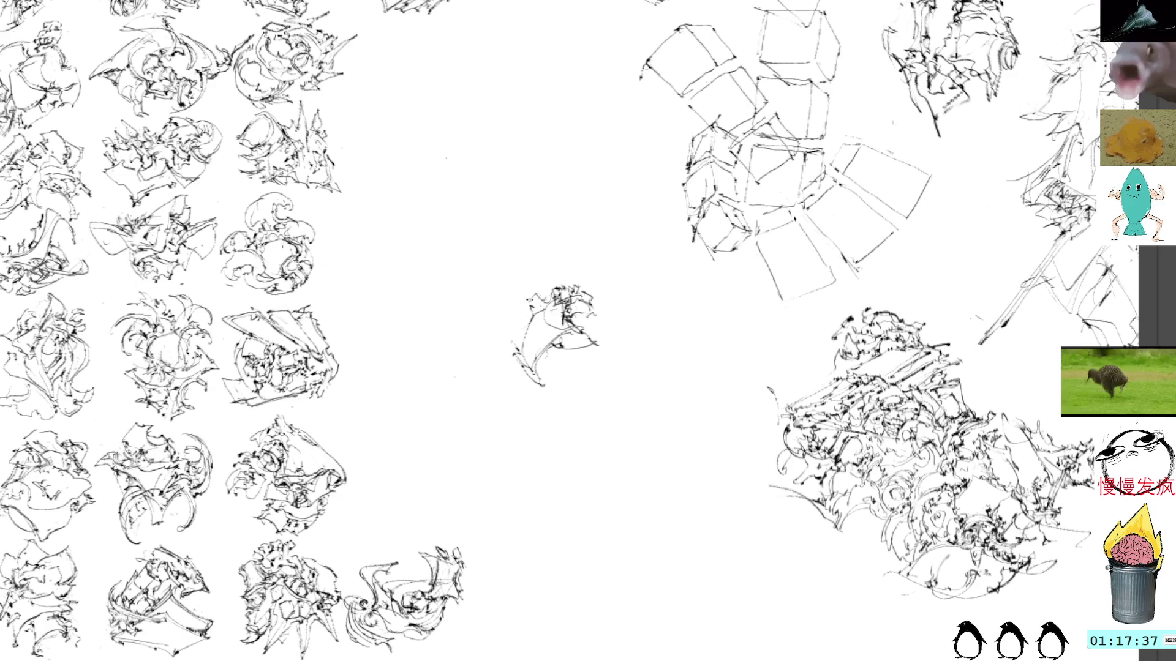
Step: Add strokes to the sketch's upper right, bottom and right edge, then drag it left into the grid
{"action": "mouse_move", "coordinate": [590, 289]}
{"action": "left_mouse_down"}
{"action": "mouse_move", "coordinate": [605, 300]}
{"action": "mouse_move", "coordinate": [599, 314]}
{"action": "left_mouse_up"}
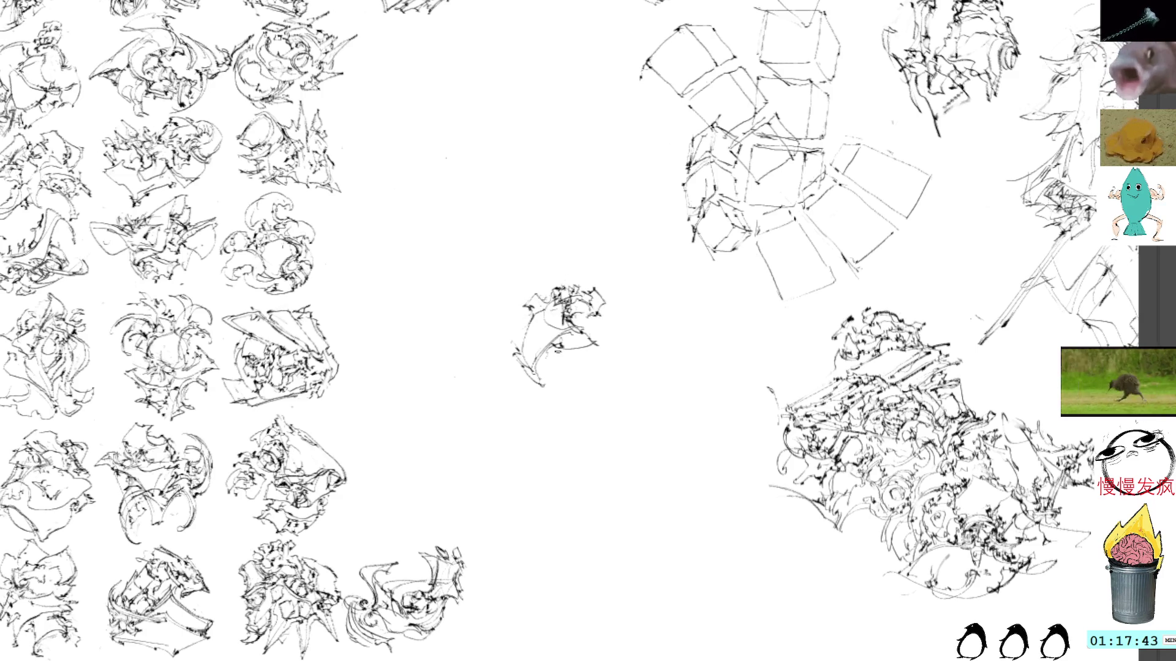
{"action": "mouse_move", "coordinate": [545, 357]}
{"action": "left_mouse_down"}
{"action": "mouse_move", "coordinate": [593, 361]}
{"action": "mouse_move", "coordinate": [565, 387]}
{"action": "mouse_move", "coordinate": [558, 371]}
{"action": "mouse_move", "coordinate": [577, 371]}
{"action": "left_mouse_up"}
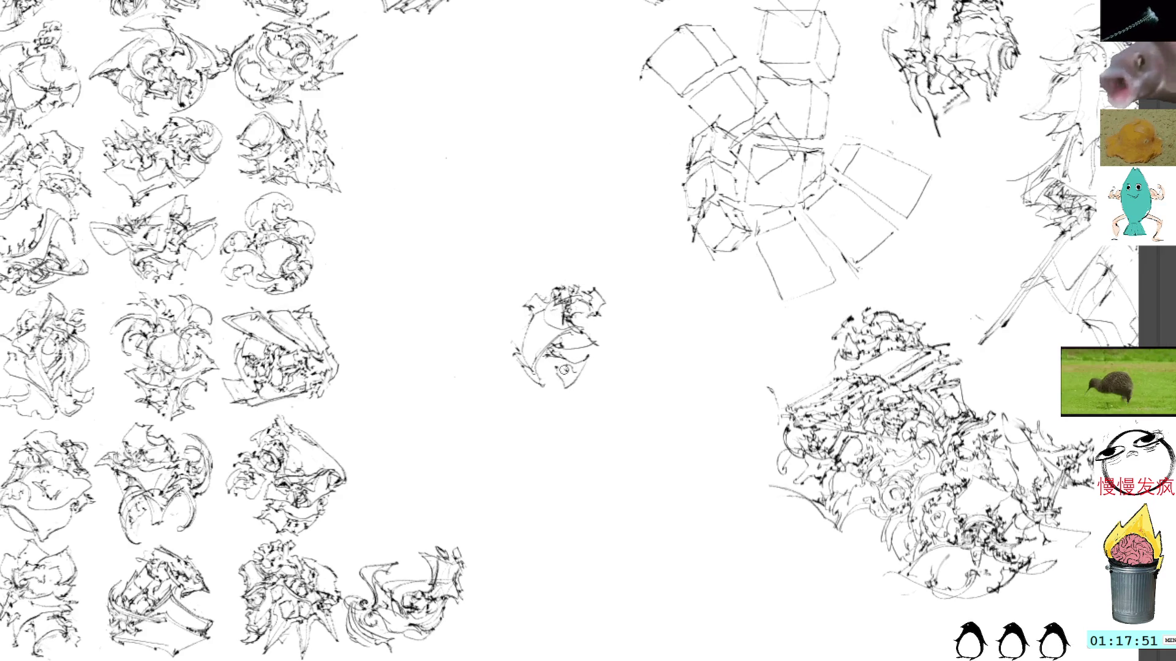
{"action": "mouse_move", "coordinate": [558, 367]}
{"action": "left_mouse_down"}
{"action": "mouse_move", "coordinate": [579, 380]}
{"action": "mouse_move", "coordinate": [595, 357]}
{"action": "left_mouse_up"}
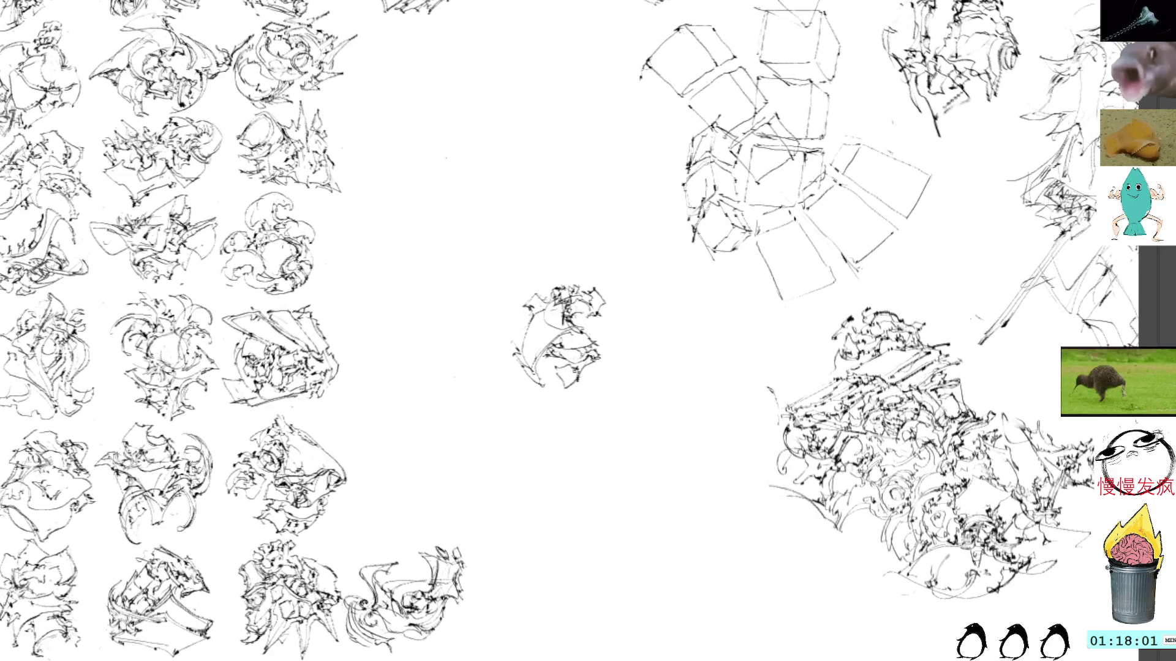
{"action": "left_click_drag", "start_coordinate": [606, 362], "coordinate": [610, 347]}
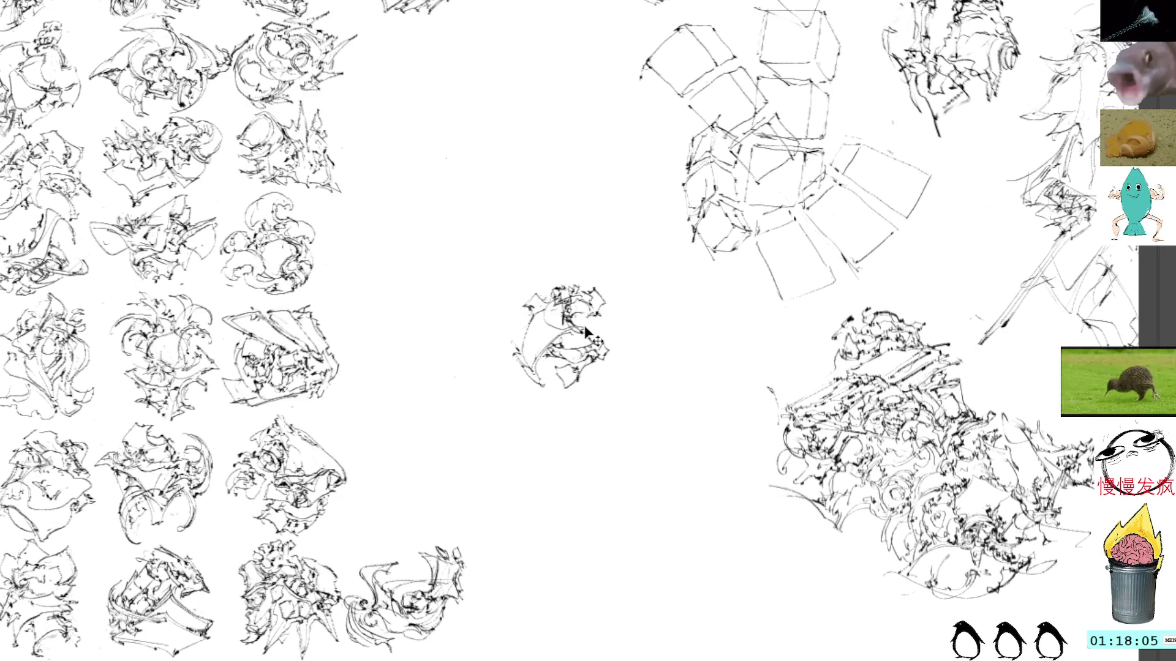
{"action": "key", "text": "ctrl+t"}
{"action": "mouse_move", "coordinate": [581, 339]}
{"action": "left_mouse_down"}
{"action": "mouse_move", "coordinate": [507, 333]}
{"action": "mouse_move", "coordinate": [419, 465]}
{"action": "mouse_move", "coordinate": [435, 244]}
{"action": "mouse_move", "coordinate": [462, 174]}
{"action": "mouse_move", "coordinate": [493, 273]}
{"action": "mouse_move", "coordinate": [493, 507]}
{"action": "mouse_move", "coordinate": [480, 357]}
{"action": "mouse_move", "coordinate": [495, 245]}
{"action": "mouse_move", "coordinate": [495, 374]}
{"action": "mouse_move", "coordinate": [482, 375]}
{"action": "left_mouse_up"}
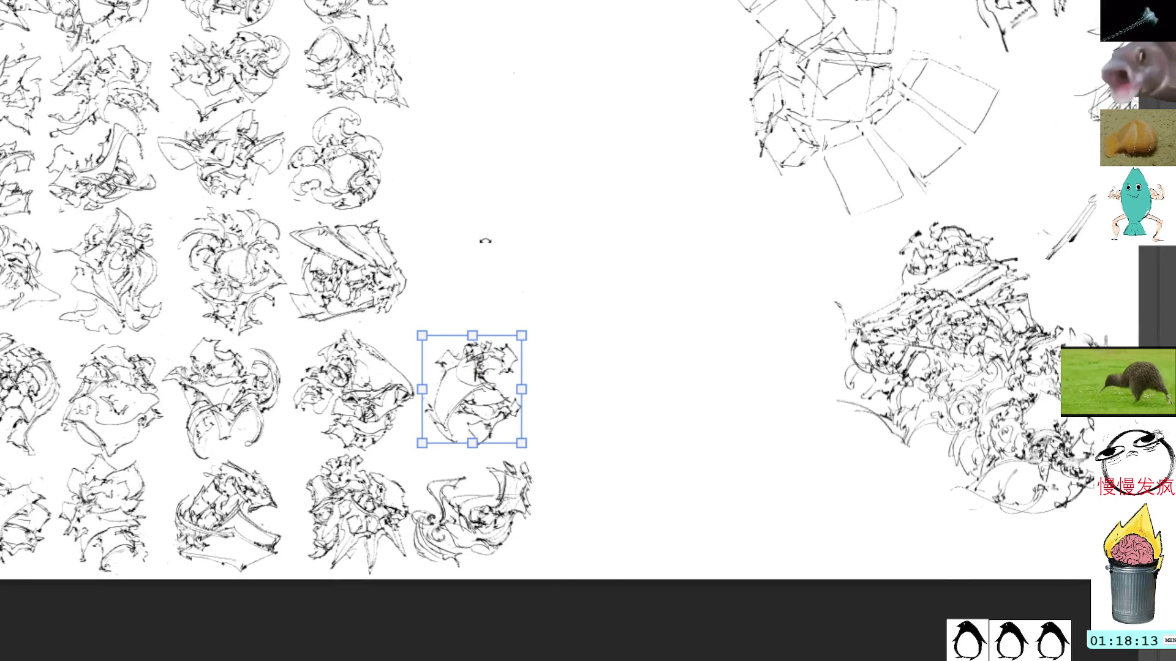
Step: Commit the sketch at the right end of its grid row and bring empty canvas into view
{"action": "key", "text": "Return"}
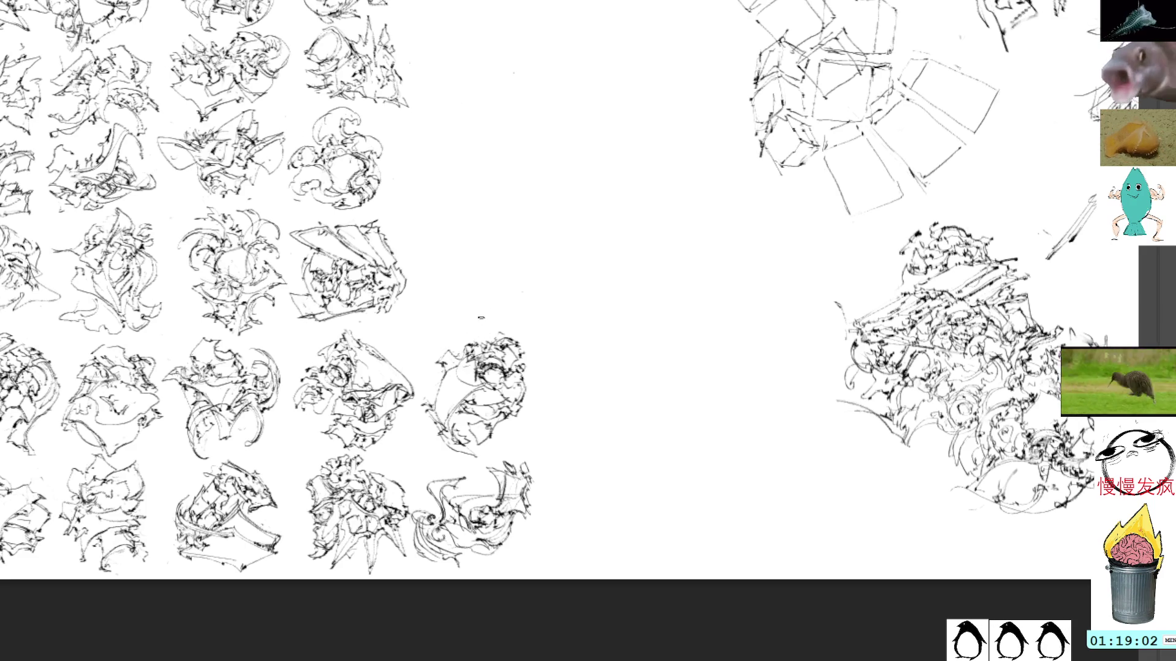
{"action": "mouse_move", "coordinate": [597, 167]}
{"action": "left_mouse_down"}
{"action": "mouse_move", "coordinate": [554, 241]}
{"action": "mouse_move", "coordinate": [543, 306]}
{"action": "mouse_move", "coordinate": [441, 309]}
{"action": "left_mouse_up"}
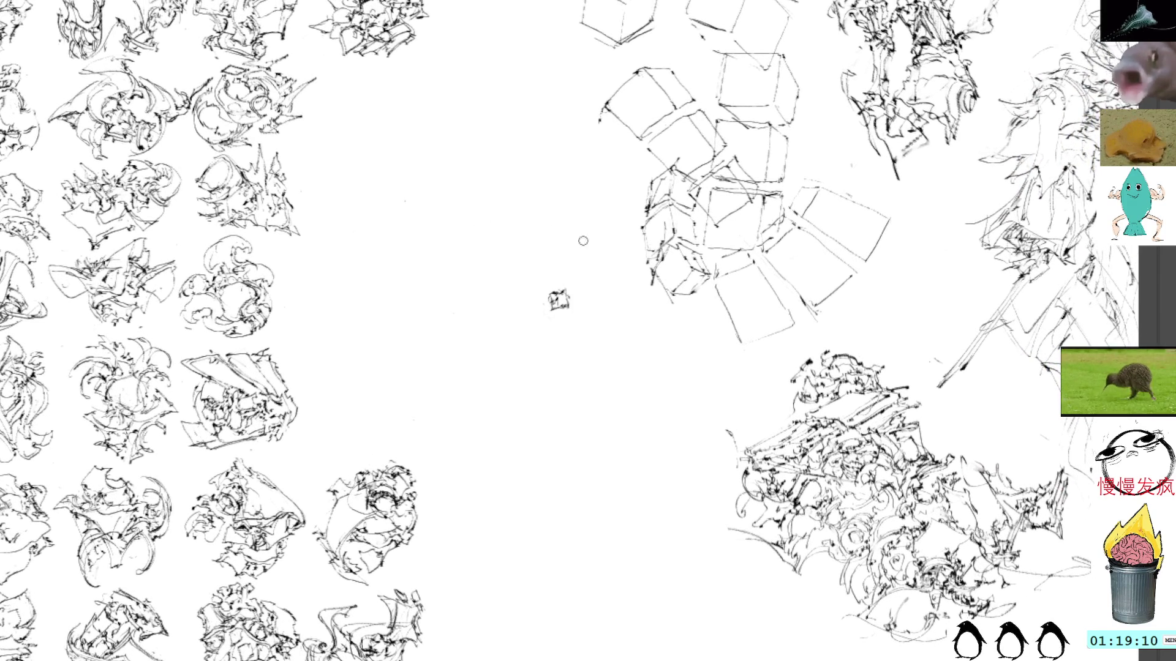
Step: Draw a small figure left of the cubes with torso, limbs, loops, a dark mark and top strokes
{"action": "left_click_drag", "start_coordinate": [553, 313], "coordinate": [540, 326]}
{"action": "mouse_move", "coordinate": [554, 318]}
{"action": "left_mouse_down"}
{"action": "mouse_move", "coordinate": [543, 331]}
{"action": "mouse_move", "coordinate": [565, 348]}
{"action": "mouse_move", "coordinate": [512, 334]}
{"action": "left_mouse_up"}
{"action": "mouse_move", "coordinate": [546, 322]}
{"action": "left_mouse_down"}
{"action": "mouse_move", "coordinate": [589, 353]}
{"action": "mouse_move", "coordinate": [536, 347]}
{"action": "mouse_move", "coordinate": [609, 305]}
{"action": "mouse_move", "coordinate": [575, 311]}
{"action": "mouse_move", "coordinate": [586, 313]}
{"action": "left_mouse_up"}
{"action": "left_click_drag", "start_coordinate": [577, 311], "coordinate": [589, 323]}
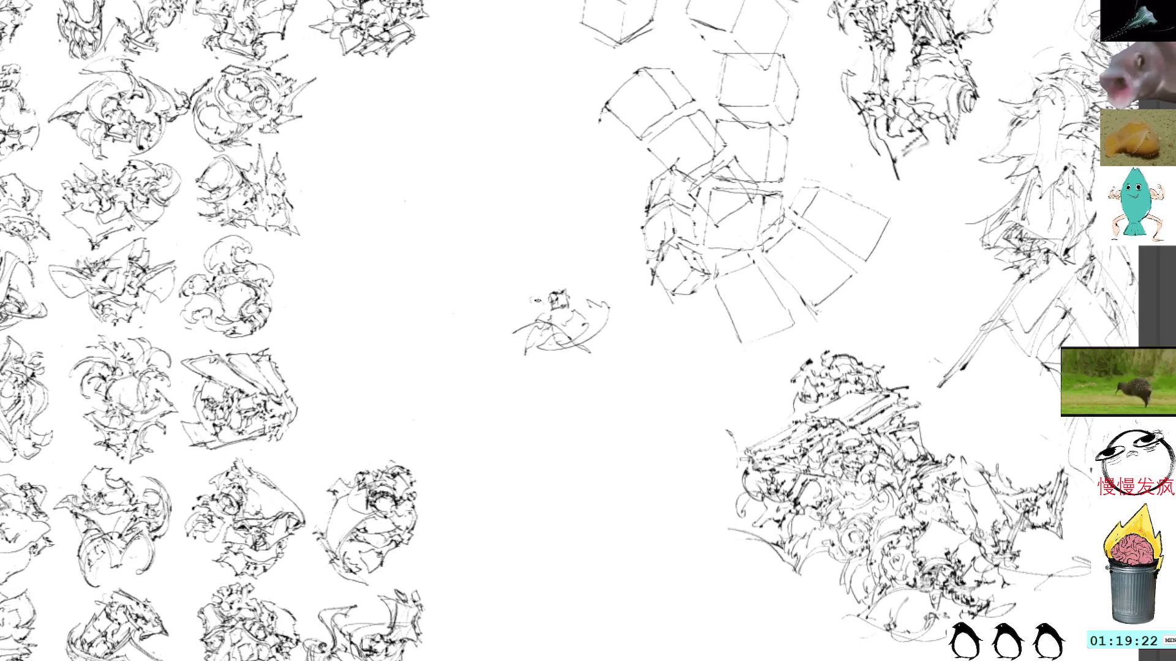
{"action": "mouse_move", "coordinate": [534, 299]}
{"action": "left_mouse_down"}
{"action": "mouse_move", "coordinate": [534, 320]}
{"action": "mouse_move", "coordinate": [552, 289]}
{"action": "mouse_move", "coordinate": [541, 317]}
{"action": "mouse_move", "coordinate": [554, 315]}
{"action": "mouse_move", "coordinate": [544, 322]}
{"action": "mouse_move", "coordinate": [554, 335]}
{"action": "mouse_move", "coordinate": [572, 328]}
{"action": "mouse_move", "coordinate": [550, 321]}
{"action": "left_mouse_up"}
{"action": "mouse_move", "coordinate": [539, 317]}
{"action": "left_mouse_down"}
{"action": "mouse_move", "coordinate": [560, 336]}
{"action": "mouse_move", "coordinate": [575, 327]}
{"action": "left_mouse_up"}
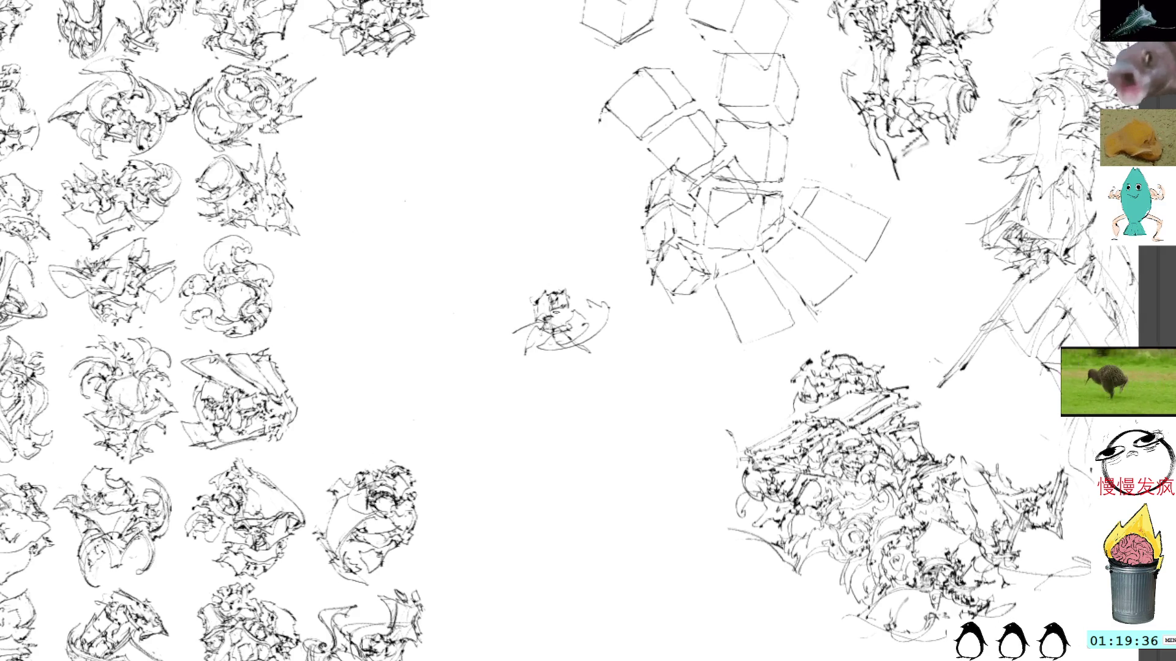
{"action": "left_click_drag", "start_coordinate": [548, 313], "coordinate": [558, 322]}
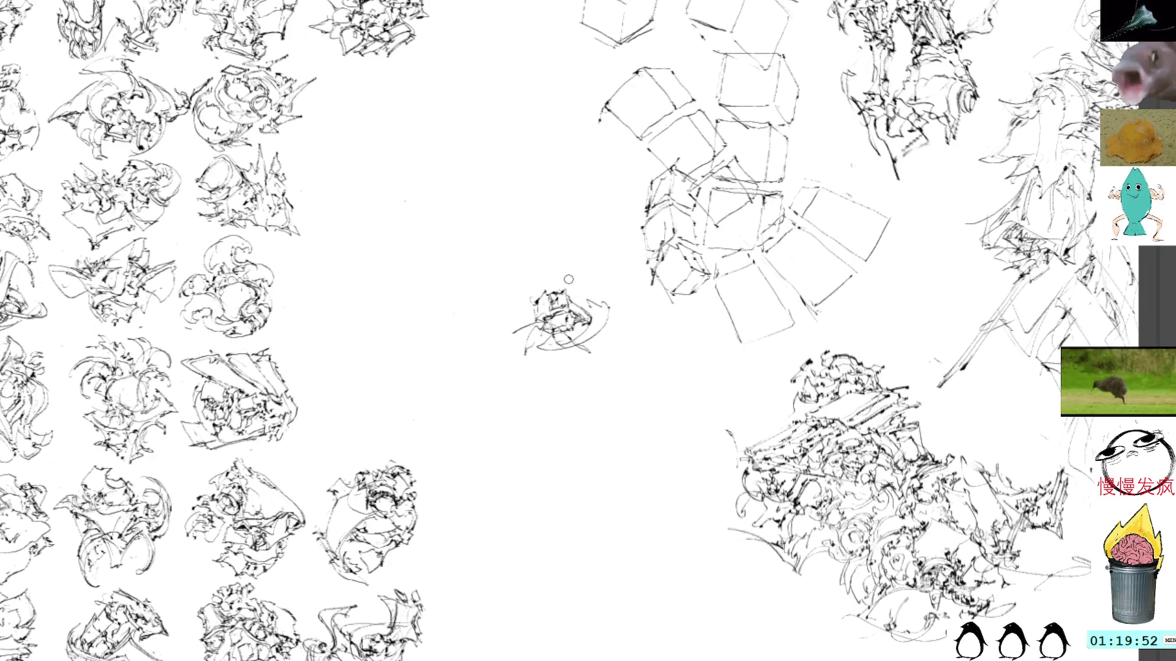
{"action": "mouse_move", "coordinate": [585, 303]}
{"action": "left_mouse_down"}
{"action": "mouse_move", "coordinate": [537, 289]}
{"action": "mouse_move", "coordinate": [532, 279]}
{"action": "mouse_move", "coordinate": [548, 273]}
{"action": "mouse_move", "coordinate": [554, 283]}
{"action": "mouse_move", "coordinate": [521, 279]}
{"action": "mouse_move", "coordinate": [536, 293]}
{"action": "mouse_move", "coordinate": [508, 282]}
{"action": "mouse_move", "coordinate": [532, 295]}
{"action": "mouse_move", "coordinate": [507, 277]}
{"action": "mouse_move", "coordinate": [547, 262]}
{"action": "mouse_move", "coordinate": [560, 281]}
{"action": "mouse_move", "coordinate": [534, 279]}
{"action": "mouse_move", "coordinate": [562, 279]}
{"action": "mouse_move", "coordinate": [561, 289]}
{"action": "mouse_move", "coordinate": [520, 272]}
{"action": "mouse_move", "coordinate": [540, 257]}
{"action": "mouse_move", "coordinate": [579, 293]}
{"action": "left_mouse_up"}
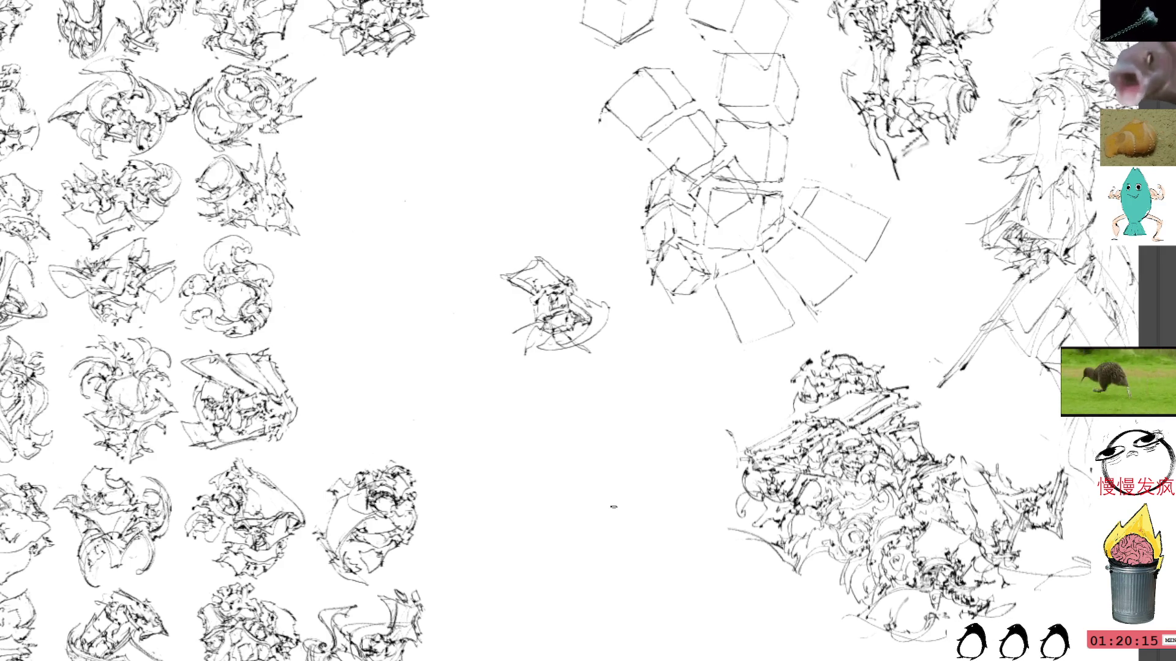
Step: Add more loose lines around the new gesture figure
{"action": "mouse_move", "coordinate": [454, 164]}
{"action": "left_mouse_down"}
{"action": "mouse_move", "coordinate": [477, 145]}
{"action": "mouse_move", "coordinate": [498, 154]}
{"action": "left_mouse_up"}
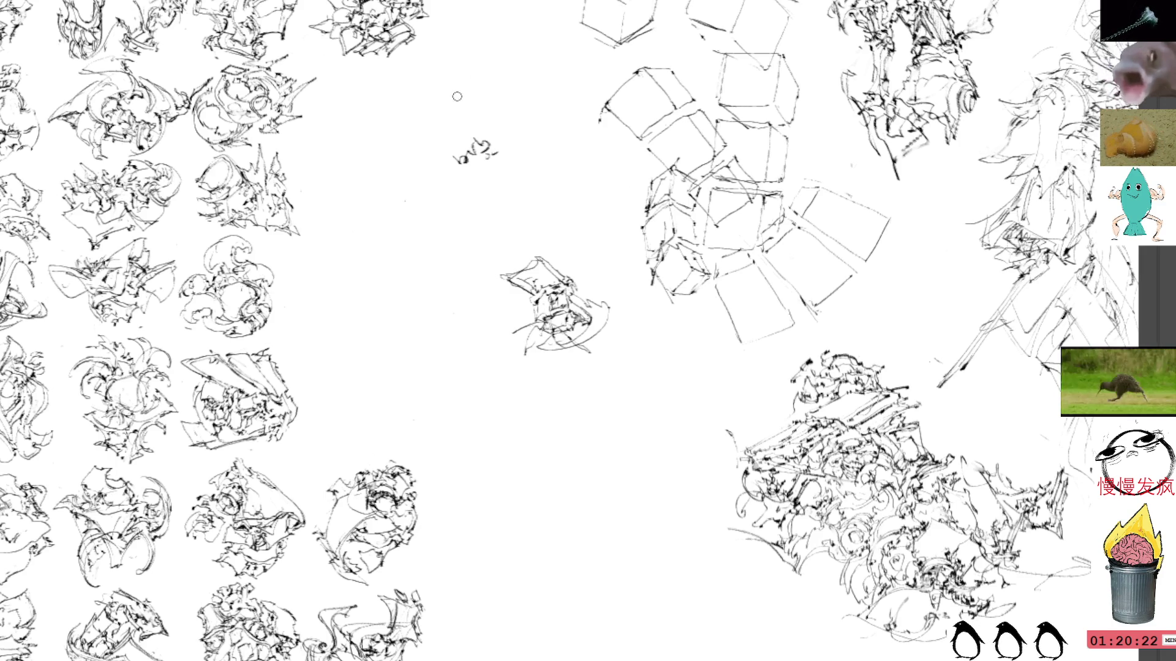
Step: Lasso and delete the tiny scribble above the central sketch, then return to the brush
{"action": "key", "text": "l"}
{"action": "mouse_move", "coordinate": [487, 114]}
{"action": "left_mouse_down"}
{"action": "mouse_move", "coordinate": [539, 179]}
{"action": "mouse_move", "coordinate": [512, 113]}
{"action": "left_mouse_up"}
{"action": "key", "text": "Delete"}
{"action": "key", "text": "ctrl+shift+a"}
{"action": "key", "text": "b"}
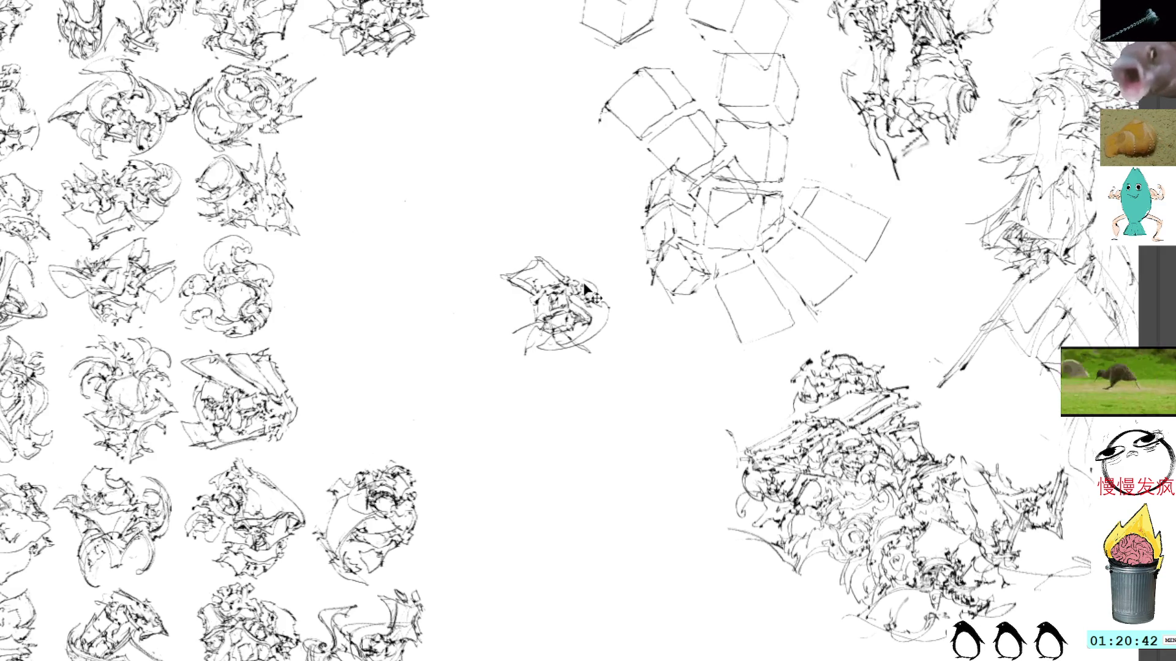
Step: Move the small central sketch to the end of a middle row in the sketch grid
{"action": "left_click", "coordinate": [569, 270]}
{"action": "mouse_move", "coordinate": [570, 300]}
{"action": "left_mouse_down"}
{"action": "mouse_move", "coordinate": [376, 367]}
{"action": "mouse_move", "coordinate": [369, 388]}
{"action": "left_mouse_up"}
{"action": "left_click_drag", "start_coordinate": [416, 334], "coordinate": [500, 290]}
{"action": "key", "text": "ctrl+d"}
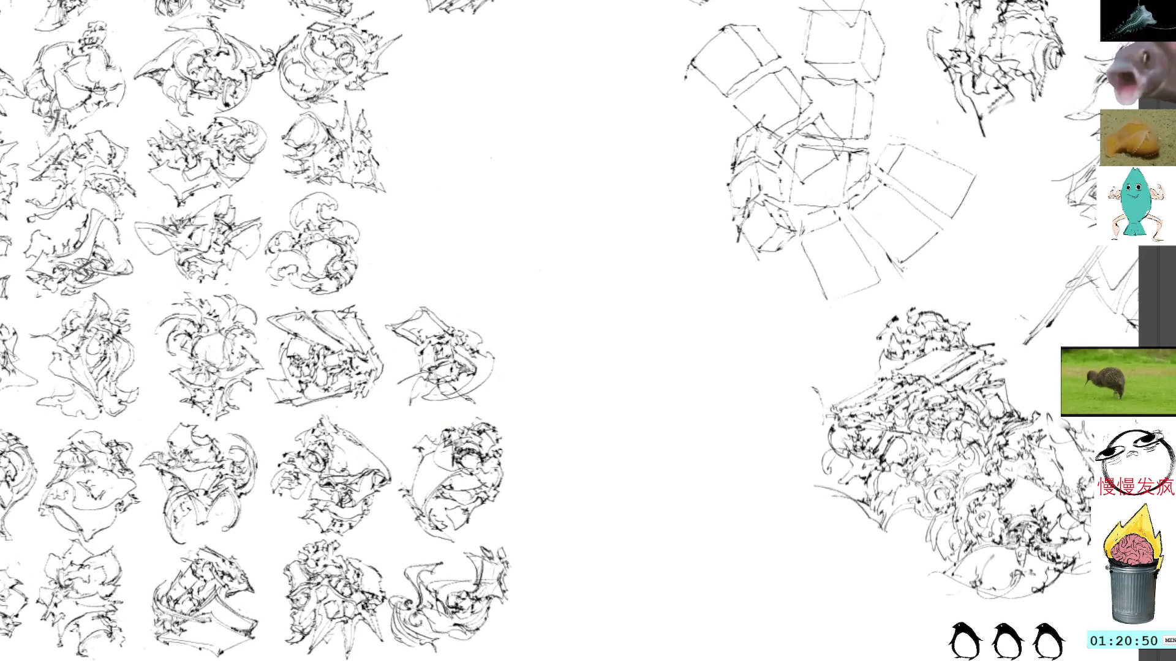
Step: Add three short hatching strokes along the moved sketch's right edge
{"action": "left_click_drag", "start_coordinate": [472, 401], "coordinate": [502, 371]}
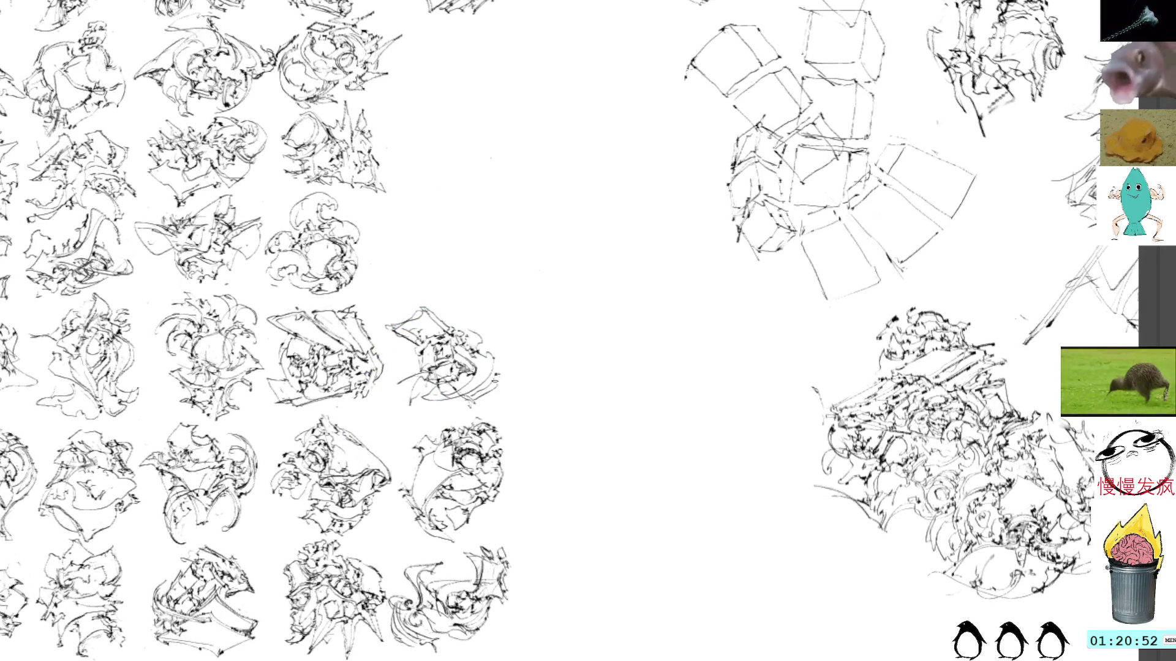
{"action": "mouse_move", "coordinate": [465, 412]}
{"action": "left_mouse_down"}
{"action": "mouse_move", "coordinate": [506, 389]}
{"action": "mouse_move", "coordinate": [506, 370]}
{"action": "left_mouse_up"}
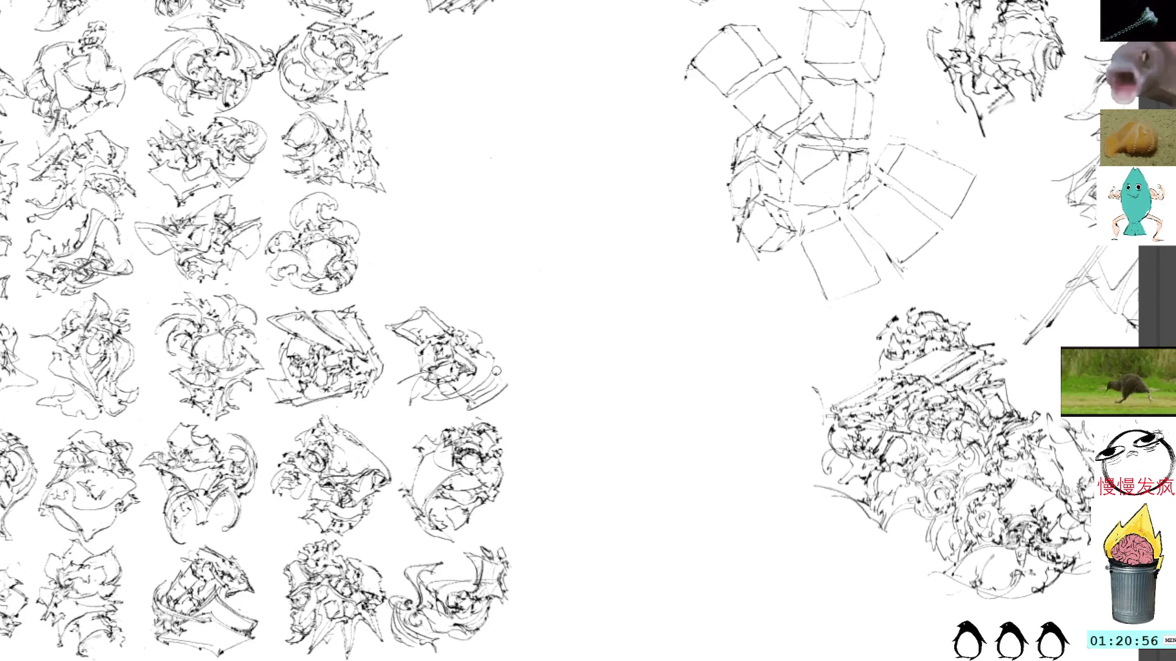
{"action": "left_click_drag", "start_coordinate": [498, 384], "coordinate": [510, 379]}
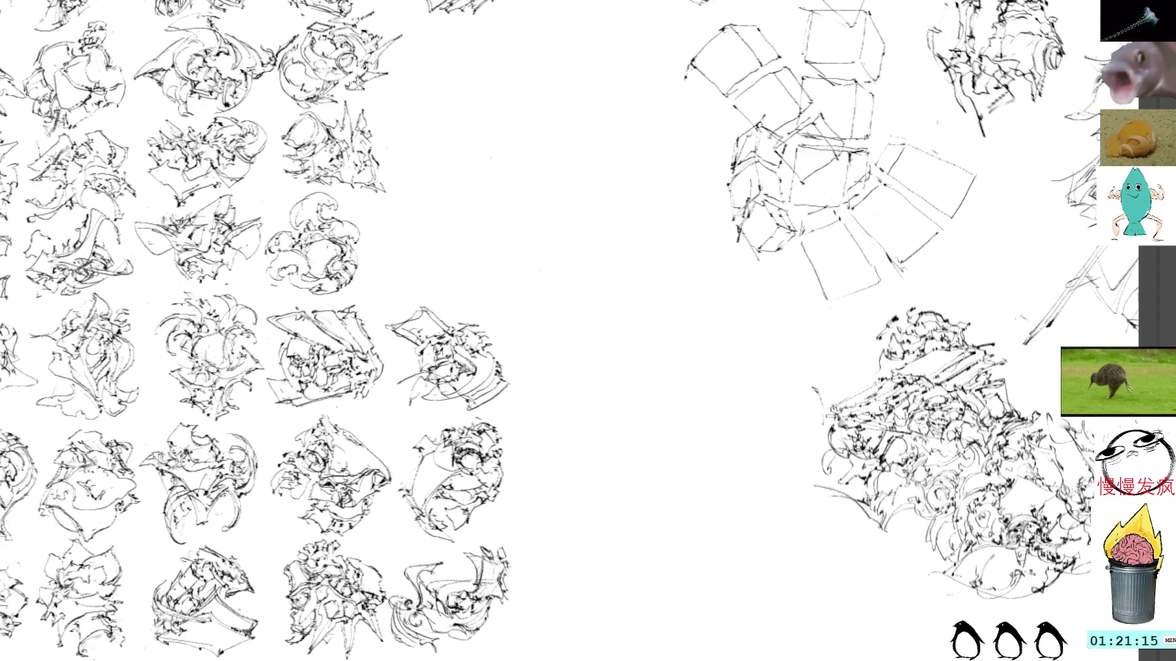
{"action": "mouse_move", "coordinate": [499, 194]}
{"action": "left_mouse_down"}
{"action": "mouse_move", "coordinate": [455, 246]}
{"action": "mouse_move", "coordinate": [475, 270]}
{"action": "mouse_move", "coordinate": [452, 283]}
{"action": "left_mouse_up"}
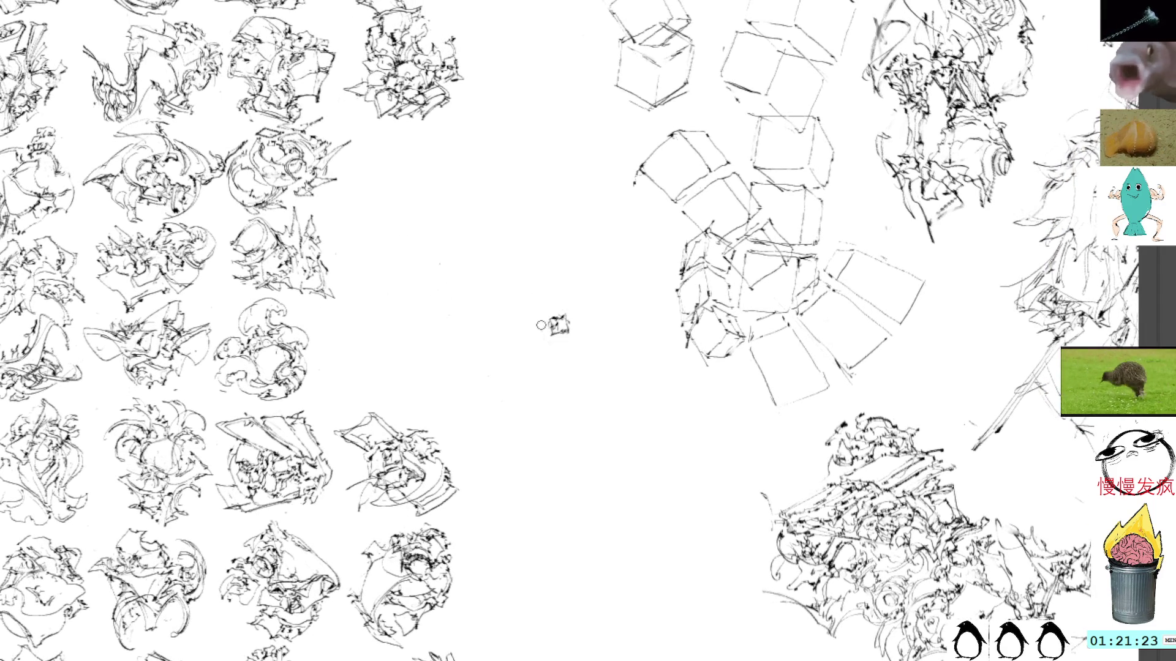
Step: Start a new figure with small strokes and a rounded body curve, then rotate it about 27° counterclockwise
{"action": "mouse_move", "coordinate": [529, 315]}
{"action": "left_mouse_down"}
{"action": "mouse_move", "coordinate": [542, 324]}
{"action": "mouse_move", "coordinate": [522, 309]}
{"action": "mouse_move", "coordinate": [562, 318]}
{"action": "mouse_move", "coordinate": [522, 331]}
{"action": "mouse_move", "coordinate": [511, 370]}
{"action": "mouse_move", "coordinate": [560, 354]}
{"action": "left_mouse_up"}
{"action": "mouse_move", "coordinate": [562, 327]}
{"action": "left_mouse_down"}
{"action": "mouse_move", "coordinate": [543, 347]}
{"action": "mouse_move", "coordinate": [555, 342]}
{"action": "left_mouse_up"}
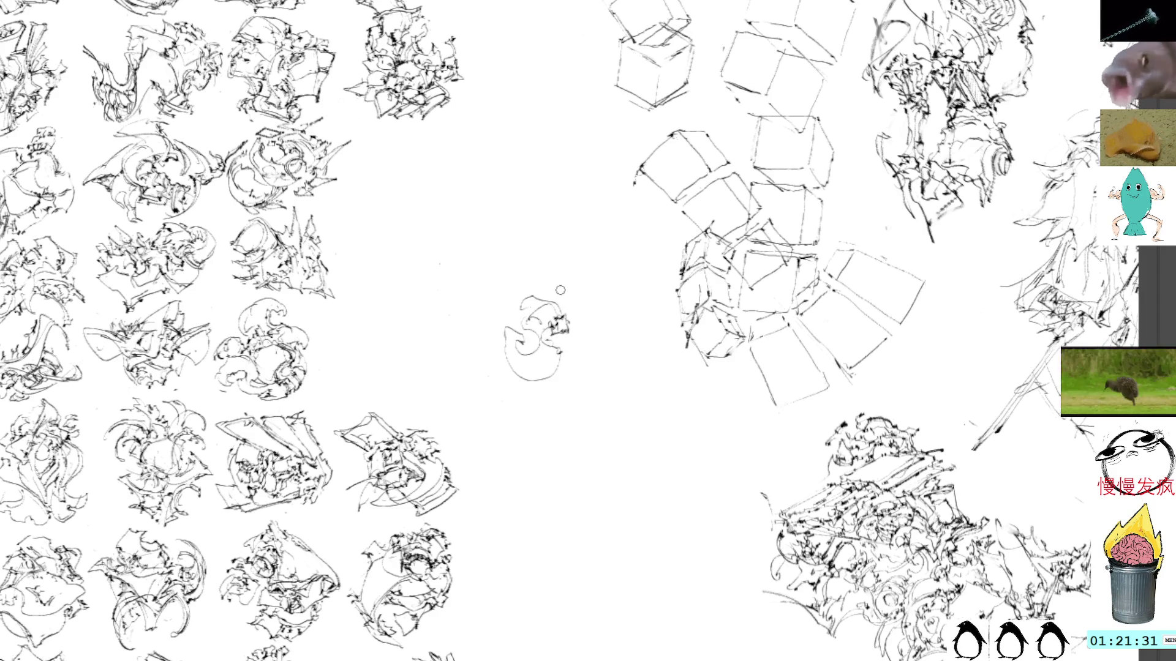
{"action": "key", "text": "ctrl+t"}
{"action": "mouse_move", "coordinate": [588, 202]}
{"action": "left_mouse_down"}
{"action": "mouse_move", "coordinate": [524, 336]}
{"action": "mouse_move", "coordinate": [580, 242]}
{"action": "mouse_move", "coordinate": [464, 281]}
{"action": "left_mouse_up"}
{"action": "key", "text": "Return"}
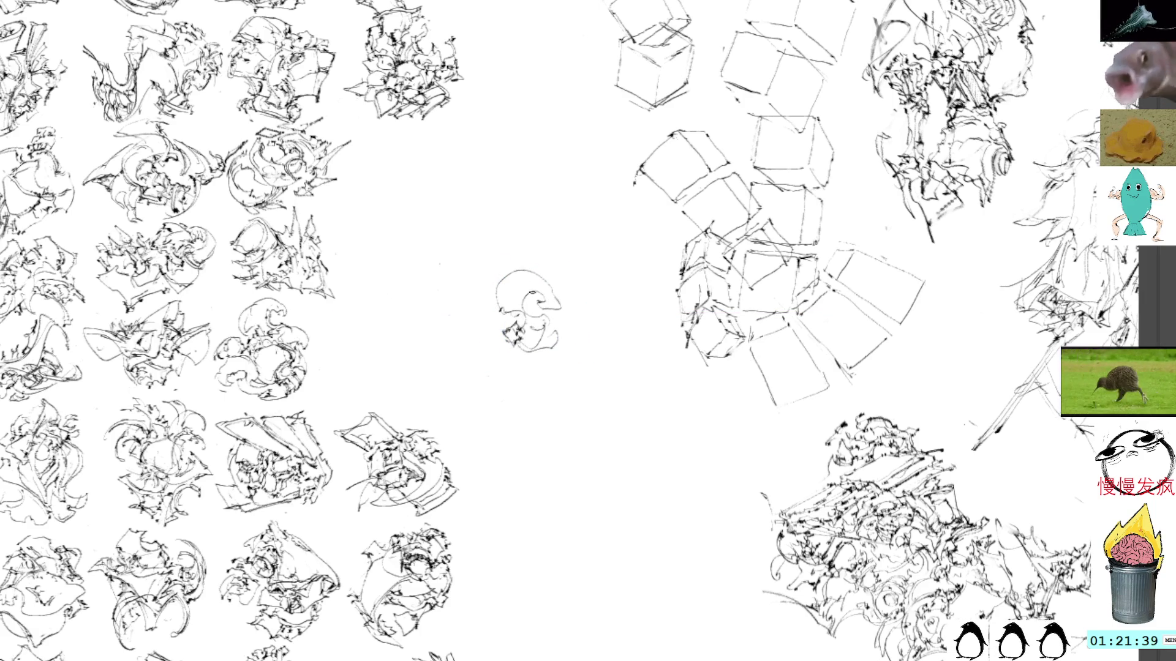
Step: Add curving and looping strokes along the sketch's left side and bottom
{"action": "left_click_drag", "start_coordinate": [552, 329], "coordinate": [531, 345]}
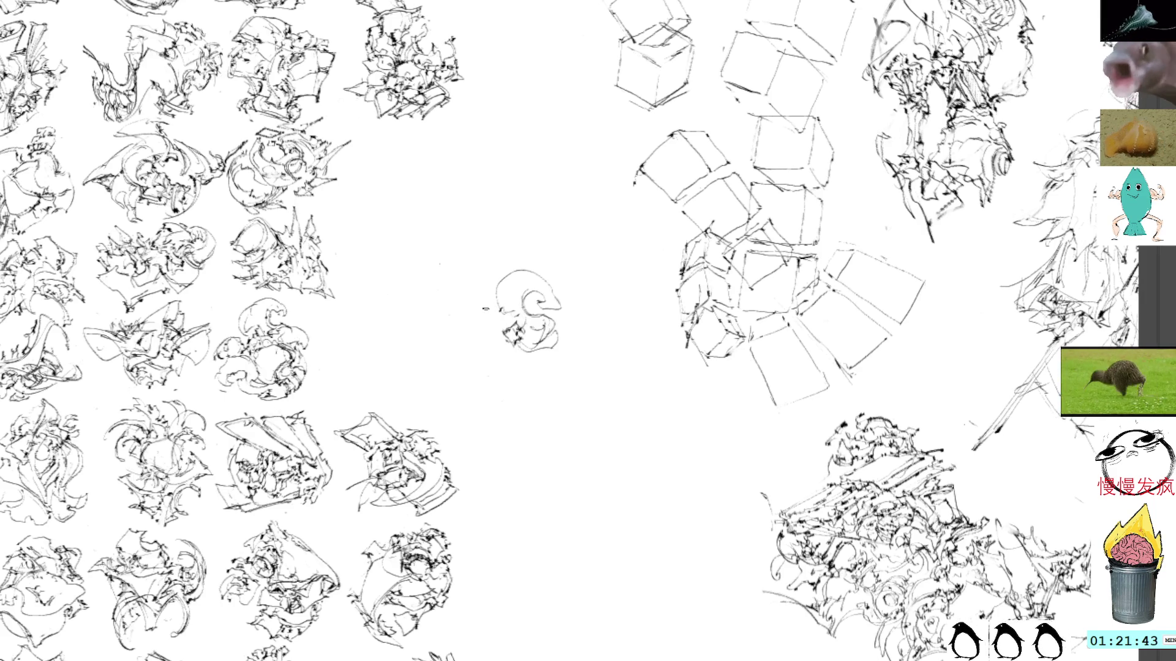
{"action": "mouse_move", "coordinate": [493, 299]}
{"action": "left_mouse_down"}
{"action": "mouse_move", "coordinate": [477, 313]}
{"action": "mouse_move", "coordinate": [509, 312]}
{"action": "left_mouse_up"}
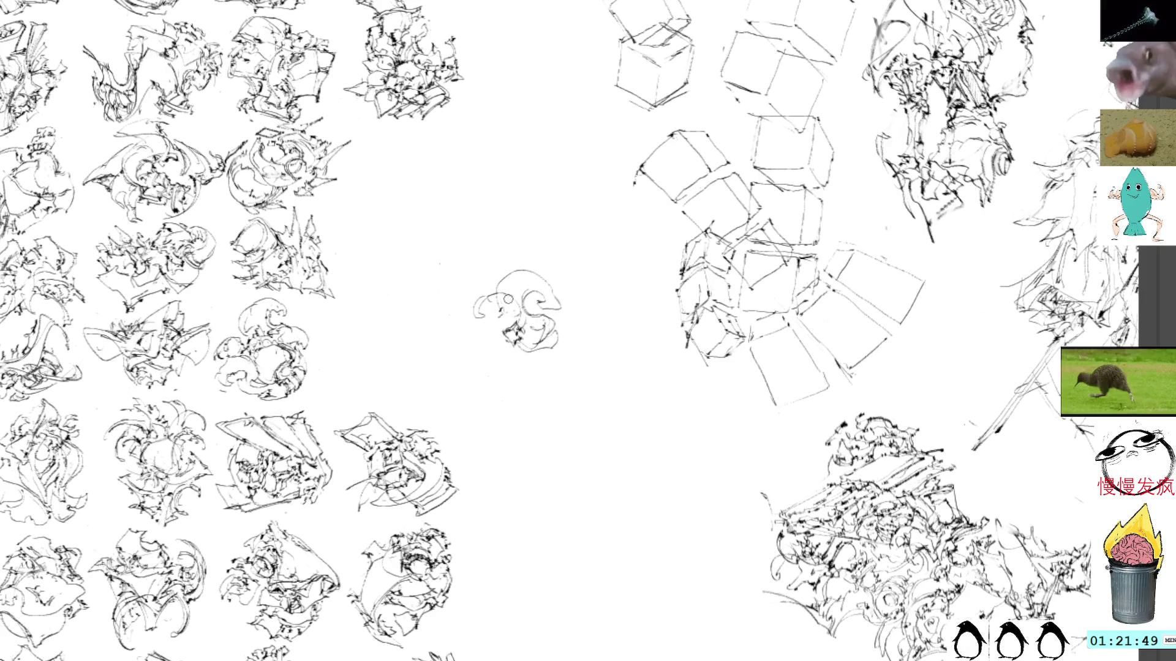
{"action": "mouse_move", "coordinate": [484, 297]}
{"action": "left_mouse_down"}
{"action": "mouse_move", "coordinate": [499, 303]}
{"action": "mouse_move", "coordinate": [483, 320]}
{"action": "mouse_move", "coordinate": [497, 354]}
{"action": "mouse_move", "coordinate": [466, 354]}
{"action": "mouse_move", "coordinate": [494, 326]}
{"action": "mouse_move", "coordinate": [483, 350]}
{"action": "mouse_move", "coordinate": [493, 339]}
{"action": "mouse_move", "coordinate": [514, 368]}
{"action": "mouse_move", "coordinate": [531, 366]}
{"action": "left_mouse_up"}
{"action": "mouse_move", "coordinate": [508, 353]}
{"action": "left_mouse_down"}
{"action": "mouse_move", "coordinate": [514, 343]}
{"action": "mouse_move", "coordinate": [496, 341]}
{"action": "left_mouse_up"}
{"action": "left_click_drag", "start_coordinate": [505, 336], "coordinate": [496, 347]}
{"action": "left_click_drag", "start_coordinate": [509, 333], "coordinate": [492, 347]}
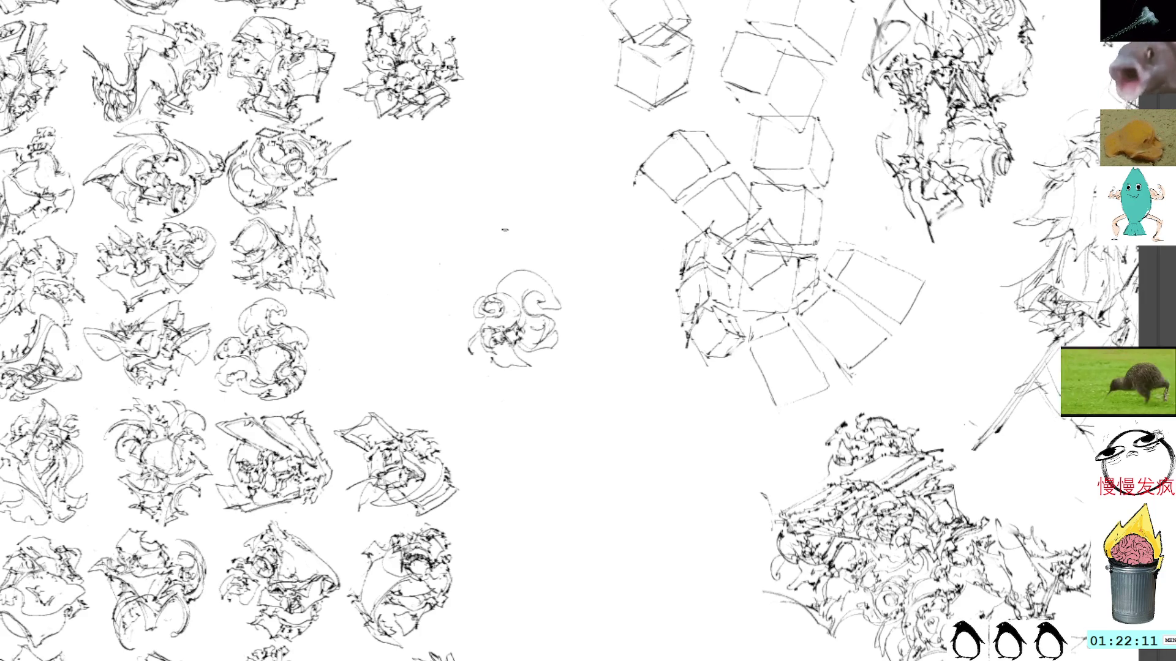
Step: Add dark marks inside the sketch and short left-edge strokes, undoing a curl on the right
{"action": "mouse_move", "coordinate": [501, 316]}
{"action": "left_mouse_down"}
{"action": "mouse_move", "coordinate": [511, 328]}
{"action": "mouse_move", "coordinate": [521, 303]}
{"action": "mouse_move", "coordinate": [533, 323]}
{"action": "left_mouse_up"}
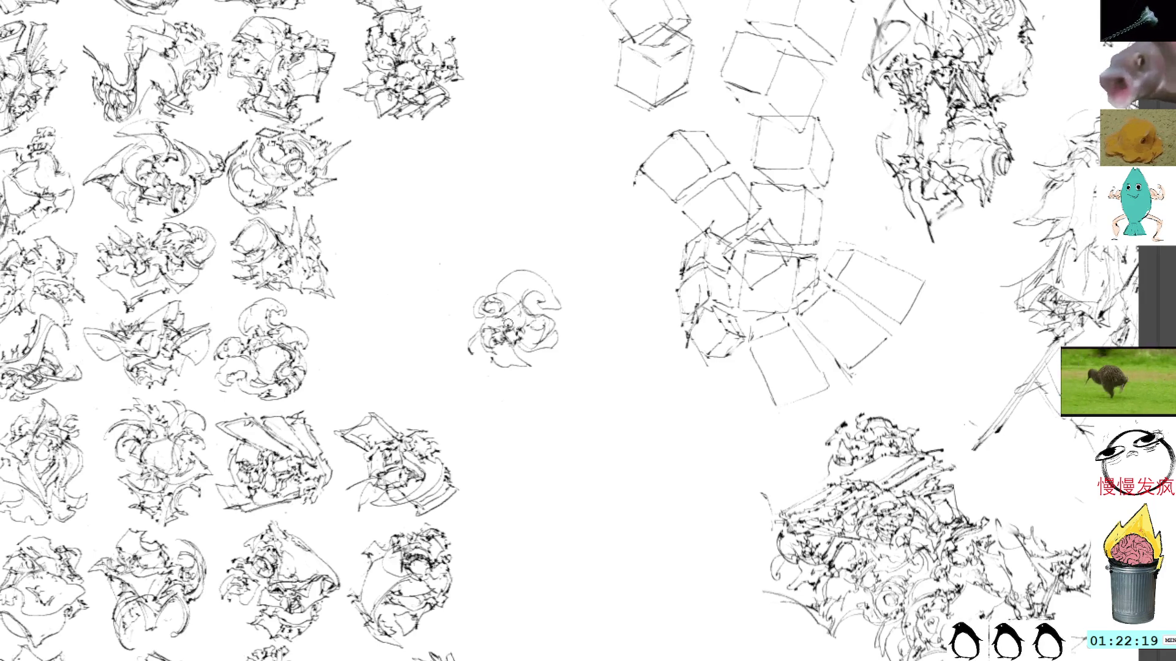
{"action": "left_click_drag", "start_coordinate": [507, 312], "coordinate": [524, 318]}
{"action": "left_click_drag", "start_coordinate": [517, 313], "coordinate": [524, 326]}
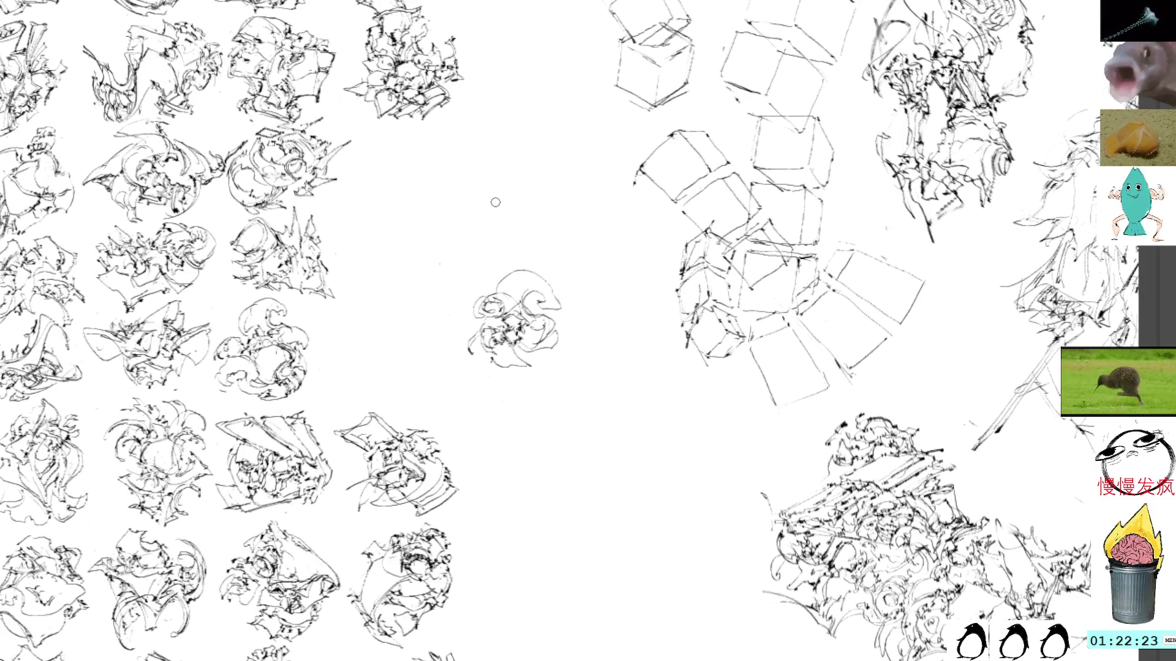
{"action": "mouse_move", "coordinate": [472, 317]}
{"action": "left_mouse_down"}
{"action": "mouse_move", "coordinate": [460, 328]}
{"action": "mouse_move", "coordinate": [474, 295]}
{"action": "mouse_move", "coordinate": [454, 299]}
{"action": "mouse_move", "coordinate": [462, 288]}
{"action": "left_mouse_up"}
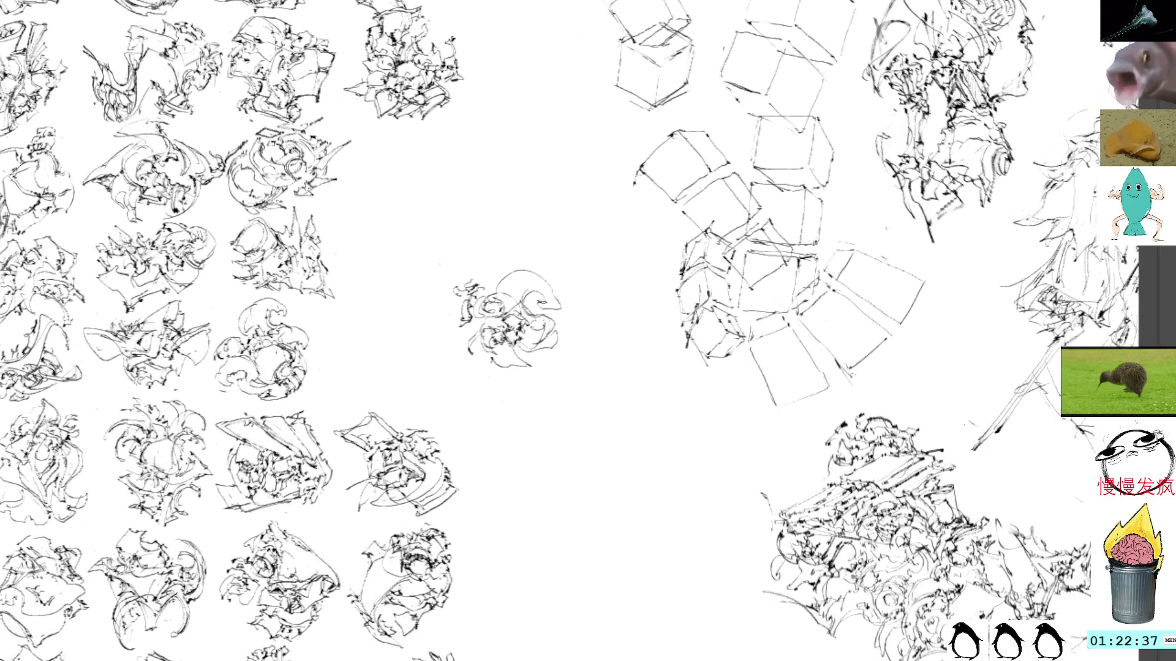
{"action": "mouse_move", "coordinate": [547, 290]}
{"action": "left_mouse_down"}
{"action": "mouse_move", "coordinate": [548, 316]}
{"action": "mouse_move", "coordinate": [558, 301]}
{"action": "mouse_move", "coordinate": [551, 319]}
{"action": "left_mouse_up"}
{"action": "key", "text": "ctrl+z"}
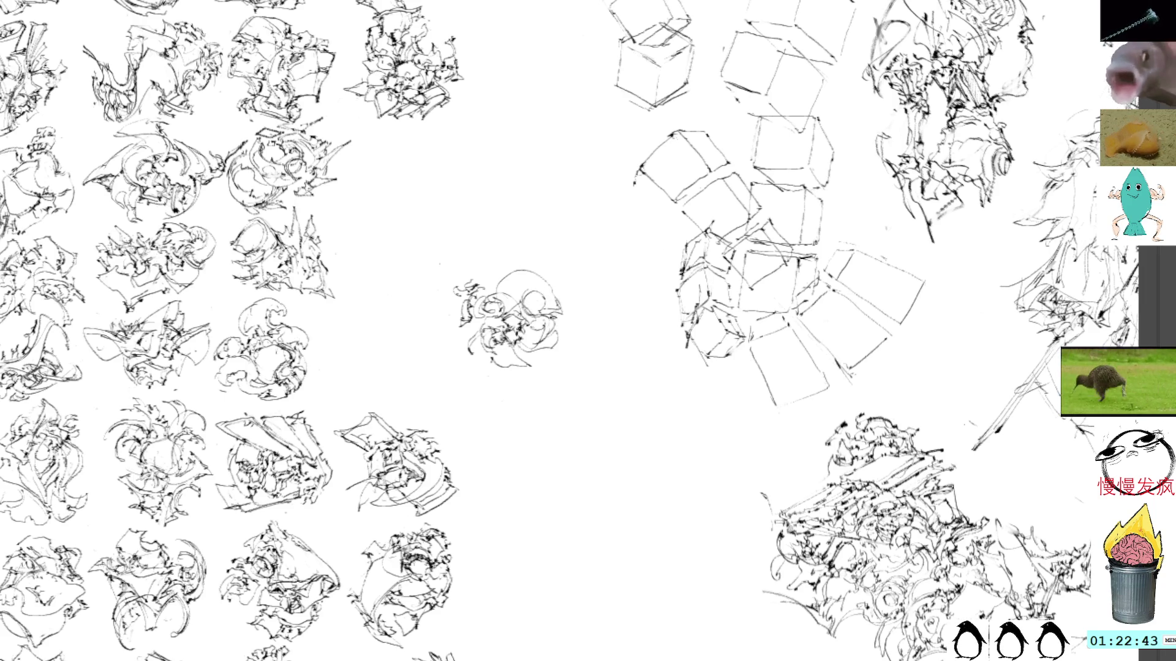
Step: Darken the sketch's top-left and left edges with short strokes
{"action": "mouse_move", "coordinate": [473, 279]}
{"action": "left_mouse_down"}
{"action": "mouse_move", "coordinate": [486, 273]}
{"action": "mouse_move", "coordinate": [497, 286]}
{"action": "mouse_move", "coordinate": [509, 270]}
{"action": "mouse_move", "coordinate": [471, 279]}
{"action": "mouse_move", "coordinate": [511, 273]}
{"action": "left_mouse_up"}
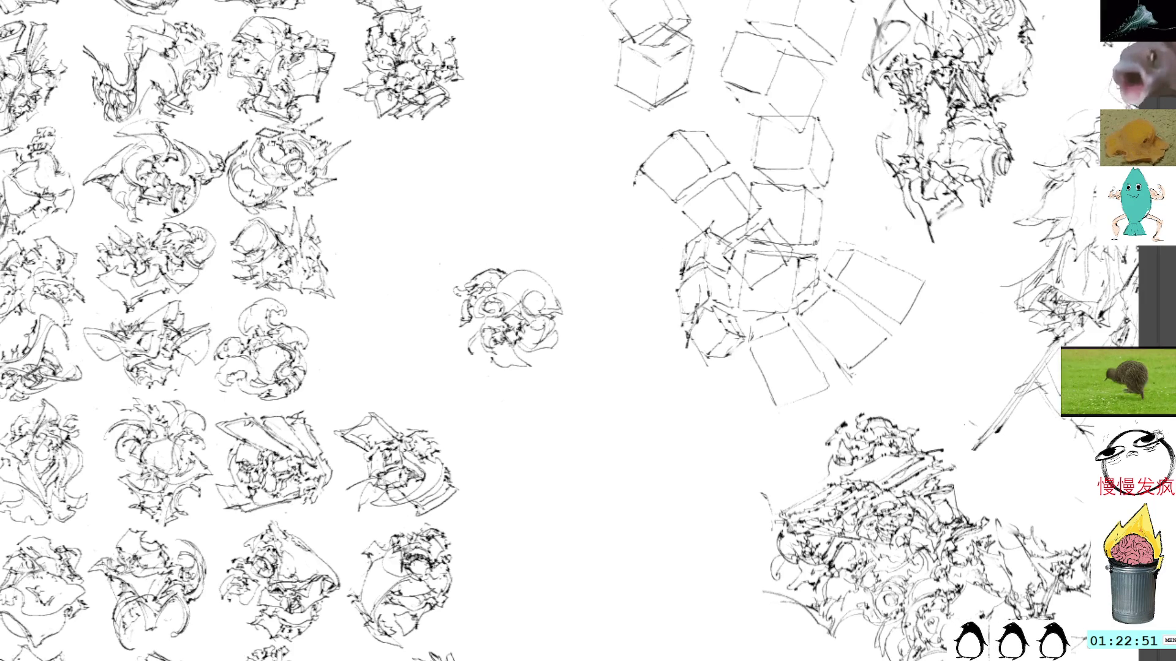
{"action": "left_click_drag", "start_coordinate": [493, 289], "coordinate": [481, 298]}
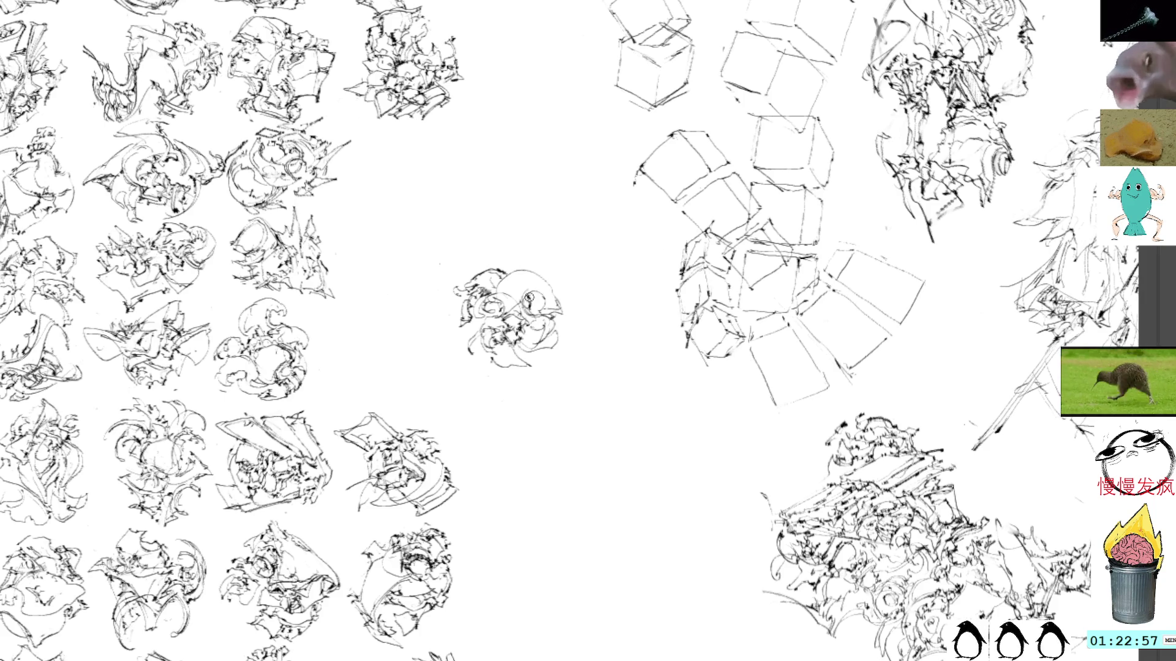
{"action": "left_click_drag", "start_coordinate": [454, 333], "coordinate": [480, 320]}
{"action": "mouse_move", "coordinate": [474, 323]}
{"action": "left_mouse_down"}
{"action": "mouse_move", "coordinate": [484, 318]}
{"action": "mouse_move", "coordinate": [483, 337]}
{"action": "left_mouse_up"}
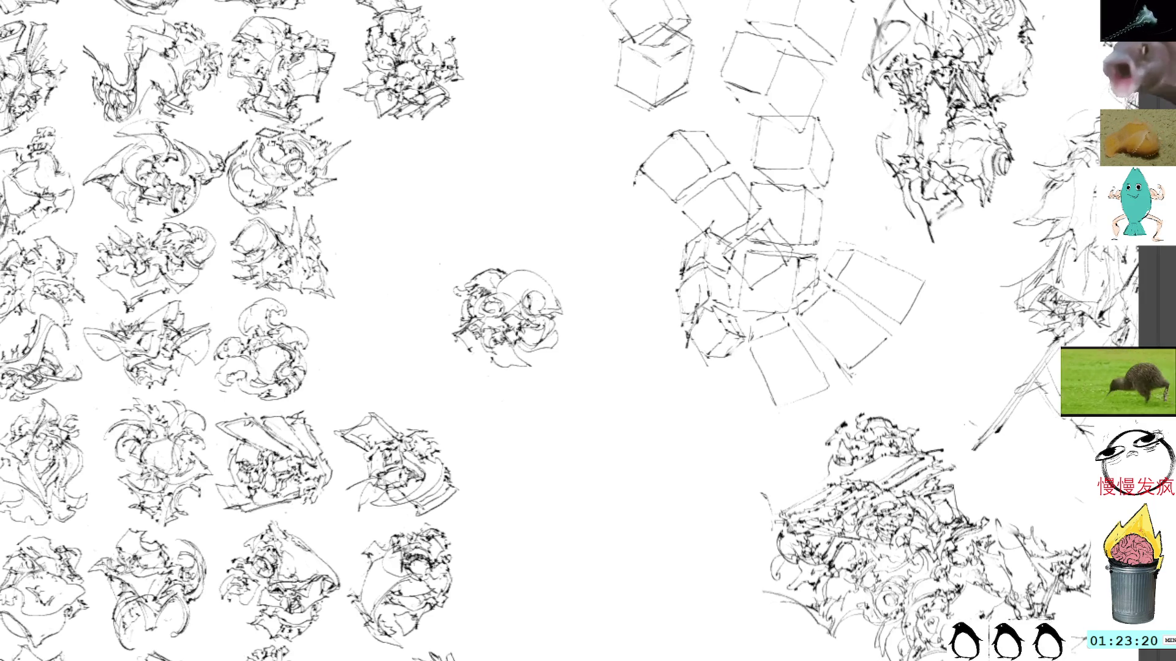
Step: Move the finished central sketch left to the end of a grid row and deselect it
{"action": "left_click", "coordinate": [513, 312]}
{"action": "mouse_move", "coordinate": [513, 313]}
{"action": "left_mouse_down"}
{"action": "mouse_move", "coordinate": [388, 348]}
{"action": "mouse_move", "coordinate": [433, 347]}
{"action": "mouse_move", "coordinate": [419, 340]}
{"action": "left_mouse_up"}
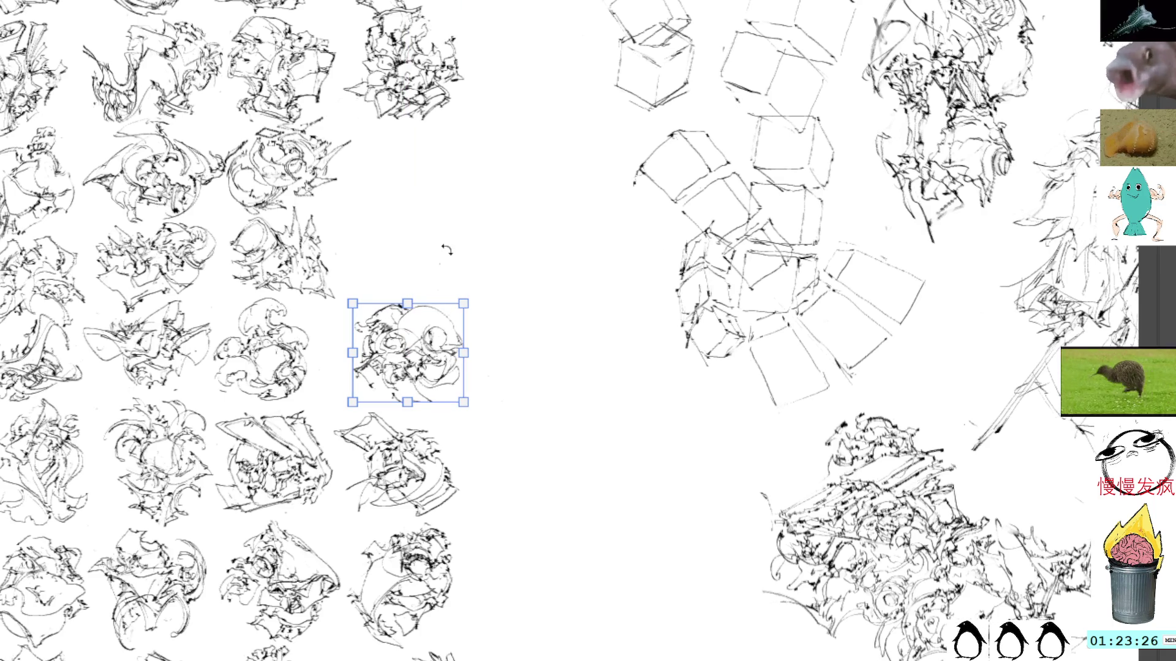
{"action": "left_click", "coordinate": [447, 250]}
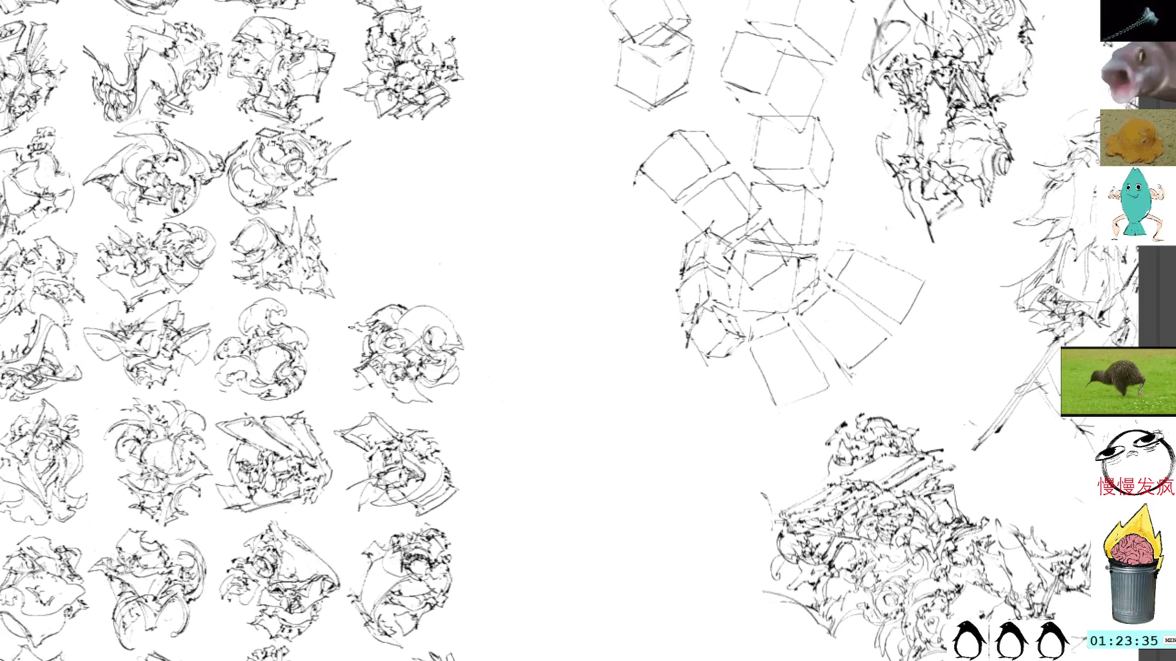
Step: Add four short ink strokes along the left edge of the moved sketch
{"action": "left_click_drag", "start_coordinate": [358, 345], "coordinate": [338, 343]}
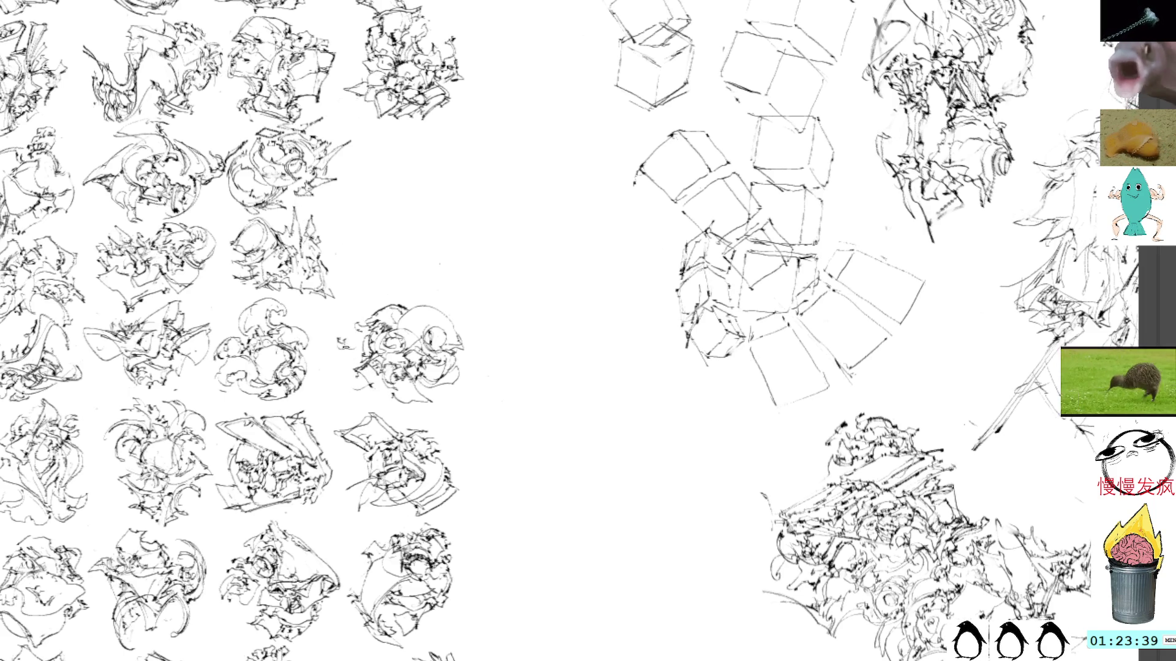
{"action": "mouse_move", "coordinate": [342, 367]}
{"action": "left_mouse_down"}
{"action": "mouse_move", "coordinate": [324, 363]}
{"action": "mouse_move", "coordinate": [322, 338]}
{"action": "mouse_move", "coordinate": [352, 312]}
{"action": "mouse_move", "coordinate": [367, 324]}
{"action": "mouse_move", "coordinate": [350, 356]}
{"action": "mouse_move", "coordinate": [367, 353]}
{"action": "mouse_move", "coordinate": [343, 372]}
{"action": "mouse_move", "coordinate": [352, 379]}
{"action": "mouse_move", "coordinate": [365, 340]}
{"action": "left_mouse_up"}
{"action": "mouse_move", "coordinate": [354, 343]}
{"action": "left_mouse_down"}
{"action": "mouse_move", "coordinate": [353, 323]}
{"action": "mouse_move", "coordinate": [339, 348]}
{"action": "mouse_move", "coordinate": [338, 333]}
{"action": "mouse_move", "coordinate": [349, 361]}
{"action": "mouse_move", "coordinate": [336, 363]}
{"action": "left_mouse_up"}
{"action": "left_click_drag", "start_coordinate": [336, 363], "coordinate": [340, 348]}
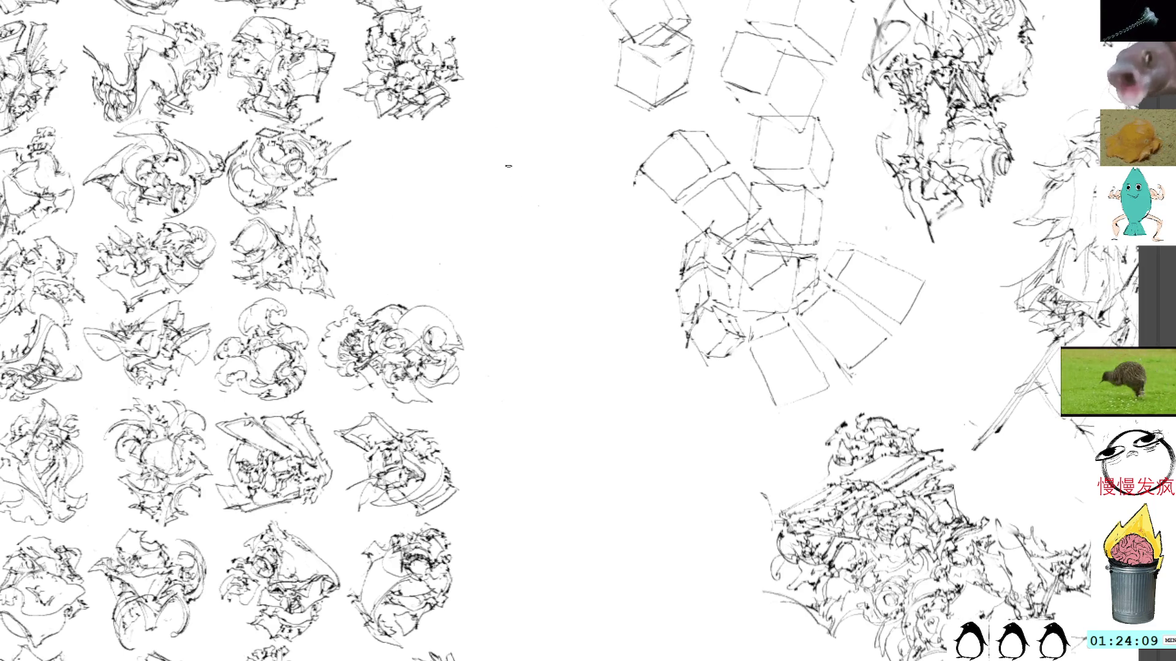
{"action": "left_click_drag", "start_coordinate": [522, 150], "coordinate": [475, 189]}
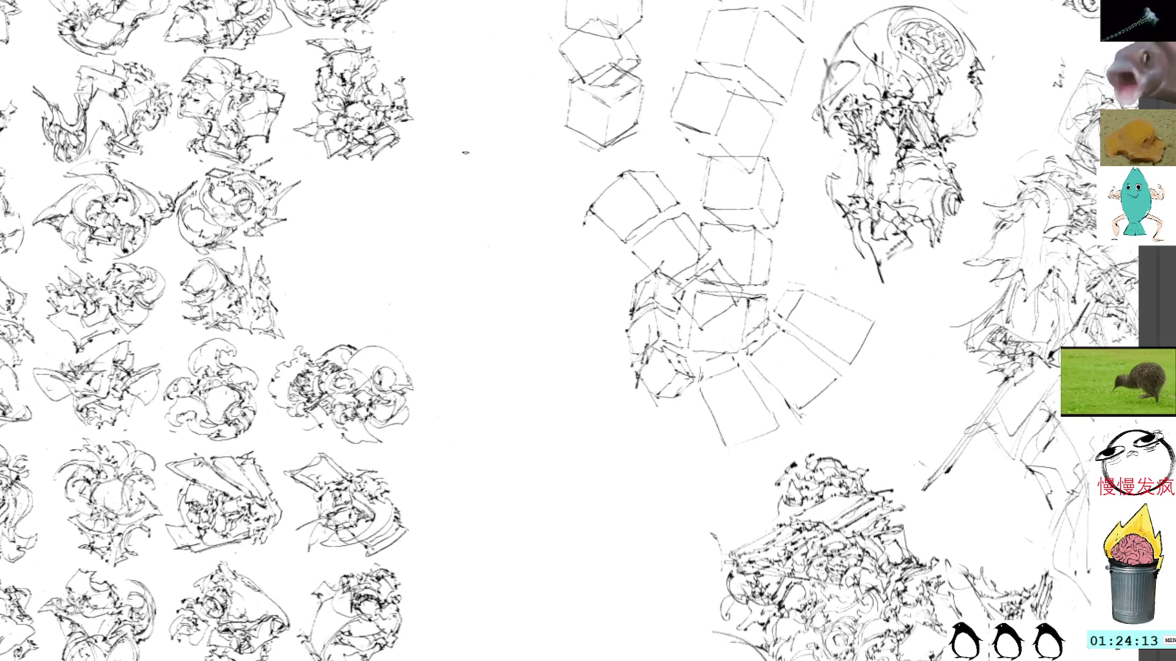
Step: Draw a new small figure with body lines in the empty area beside the cubes
{"action": "left_click_drag", "start_coordinate": [487, 187], "coordinate": [504, 230]}
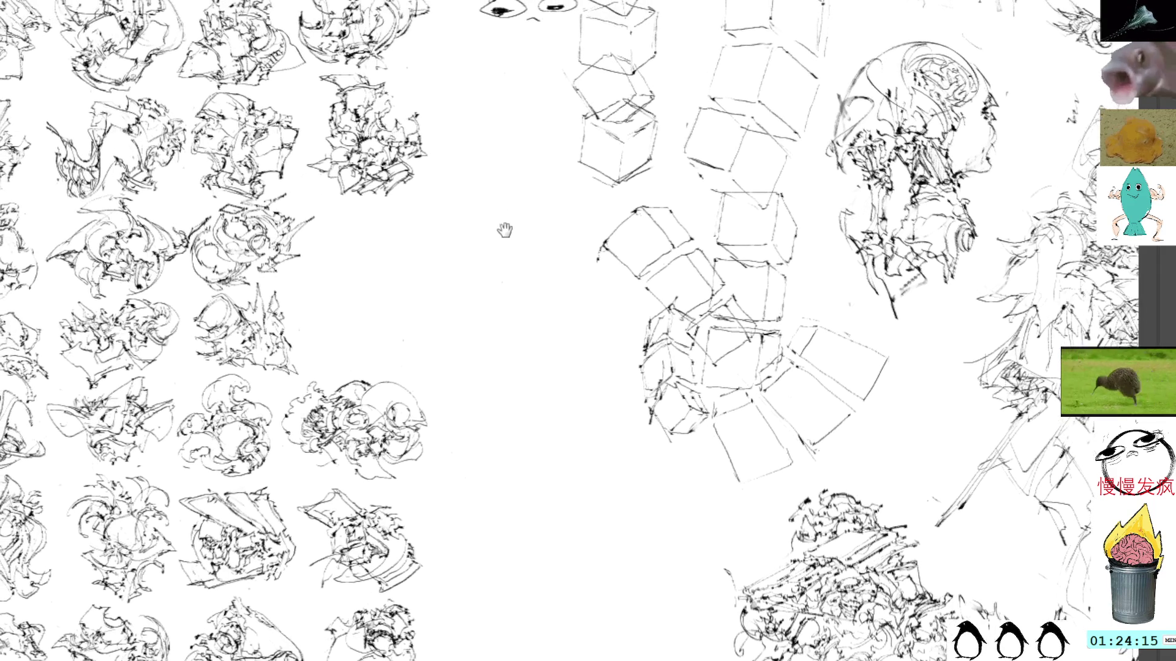
{"action": "mouse_move", "coordinate": [550, 318]}
{"action": "left_mouse_down"}
{"action": "mouse_move", "coordinate": [567, 332]}
{"action": "mouse_move", "coordinate": [546, 331]}
{"action": "mouse_move", "coordinate": [539, 344]}
{"action": "mouse_move", "coordinate": [558, 362]}
{"action": "mouse_move", "coordinate": [564, 349]}
{"action": "mouse_move", "coordinate": [575, 378]}
{"action": "mouse_move", "coordinate": [585, 350]}
{"action": "mouse_move", "coordinate": [612, 347]}
{"action": "mouse_move", "coordinate": [603, 327]}
{"action": "mouse_move", "coordinate": [606, 371]}
{"action": "mouse_move", "coordinate": [579, 377]}
{"action": "mouse_move", "coordinate": [600, 395]}
{"action": "mouse_move", "coordinate": [576, 392]}
{"action": "mouse_move", "coordinate": [567, 358]}
{"action": "left_mouse_up"}
{"action": "mouse_move", "coordinate": [562, 345]}
{"action": "left_mouse_down"}
{"action": "mouse_move", "coordinate": [573, 354]}
{"action": "mouse_move", "coordinate": [521, 320]}
{"action": "left_mouse_up"}
Step: Move the new figure left and tilt it, then add a curve and lines around it
{"action": "left_click", "coordinate": [581, 327]}
{"action": "left_click_drag", "start_coordinate": [585, 268], "coordinate": [597, 310]}
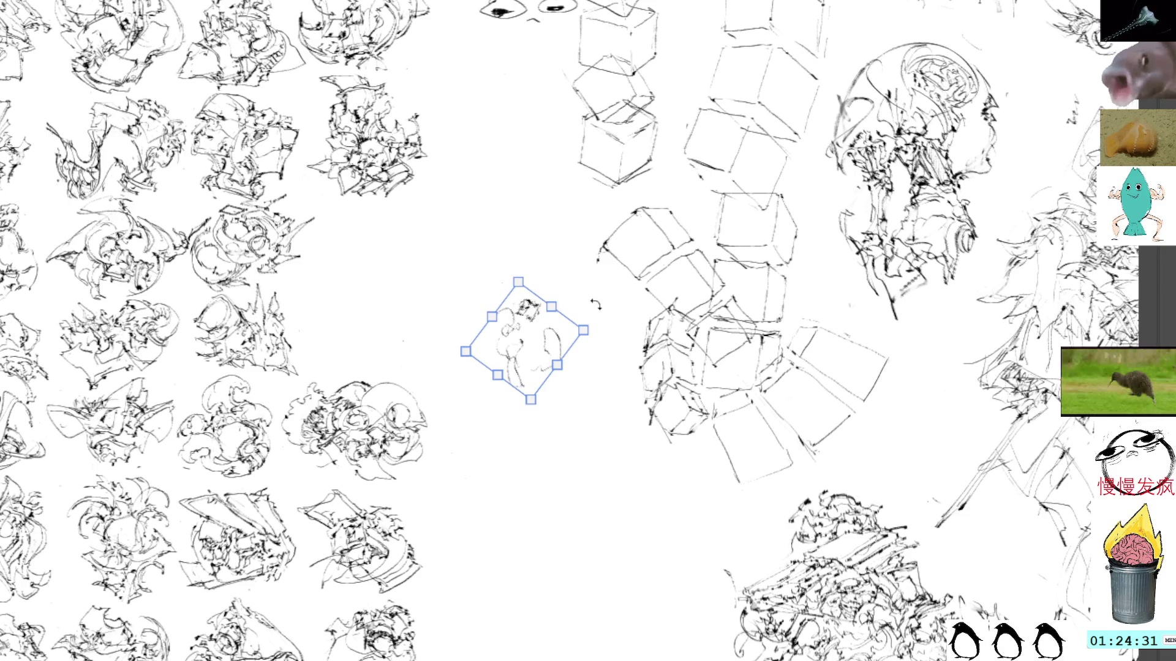
{"action": "key", "text": "Return"}
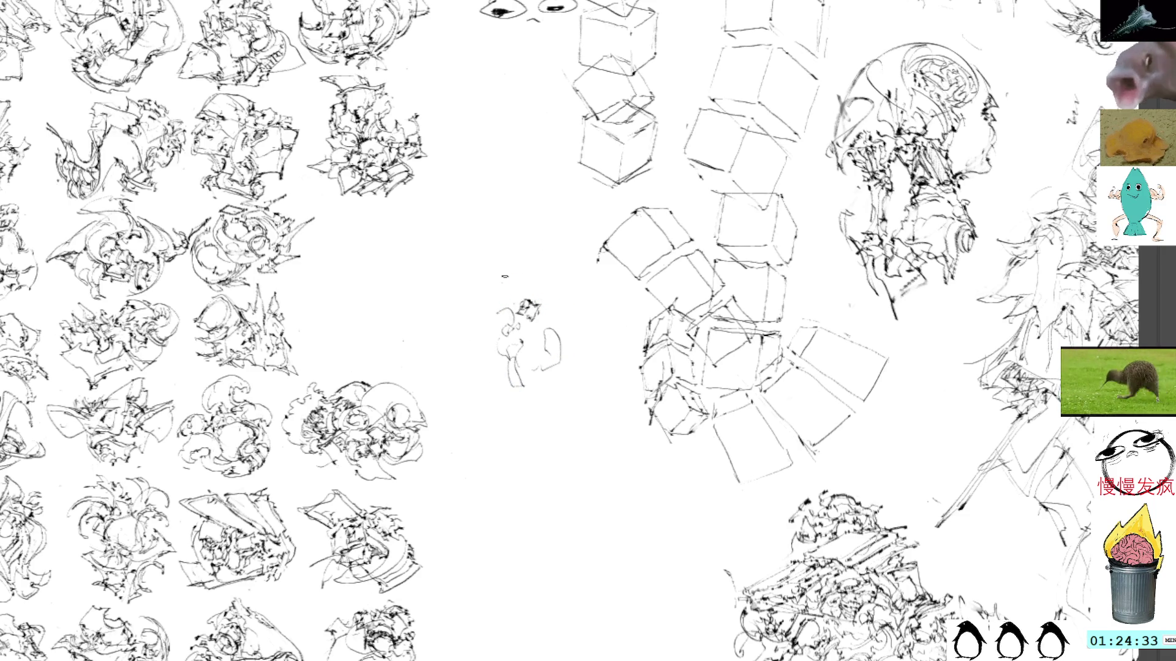
{"action": "left_click_drag", "start_coordinate": [520, 309], "coordinate": [474, 346]}
{"action": "left_click_drag", "start_coordinate": [558, 334], "coordinate": [539, 407]}
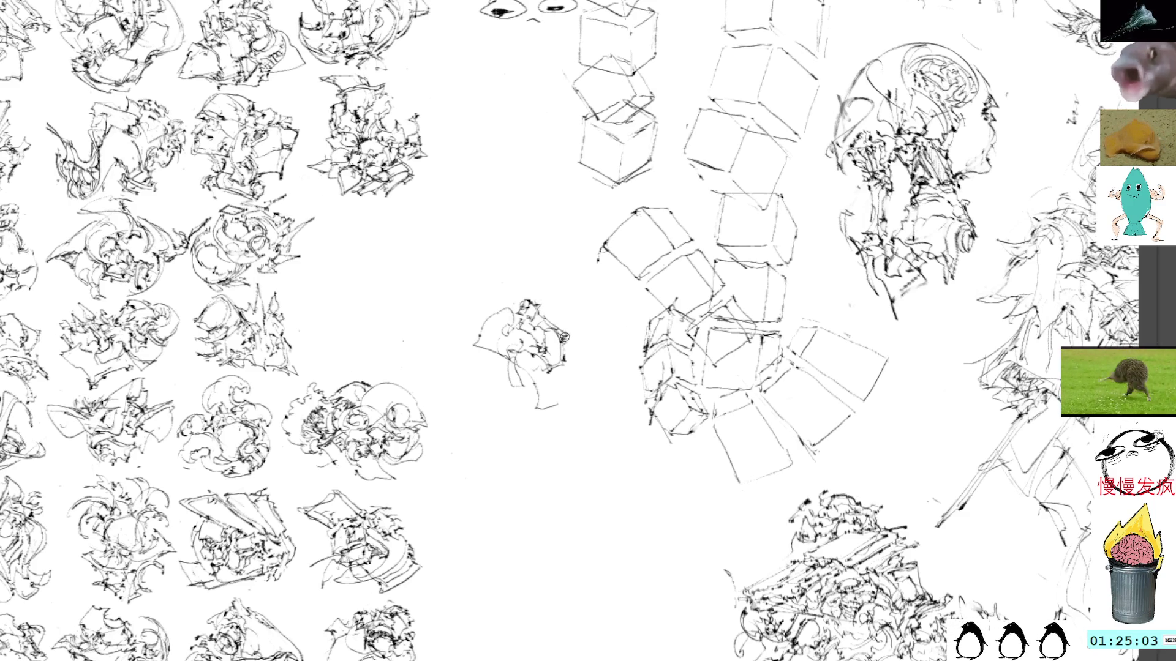
Step: Add dark strokes to the small figure, undo one, and add swirl strokes at its upper left
{"action": "mouse_move", "coordinate": [563, 326]}
{"action": "left_mouse_down"}
{"action": "mouse_move", "coordinate": [569, 350]}
{"action": "mouse_move", "coordinate": [585, 338]}
{"action": "mouse_move", "coordinate": [597, 357]}
{"action": "mouse_move", "coordinate": [557, 370]}
{"action": "mouse_move", "coordinate": [586, 381]}
{"action": "mouse_move", "coordinate": [597, 350]}
{"action": "left_mouse_up"}
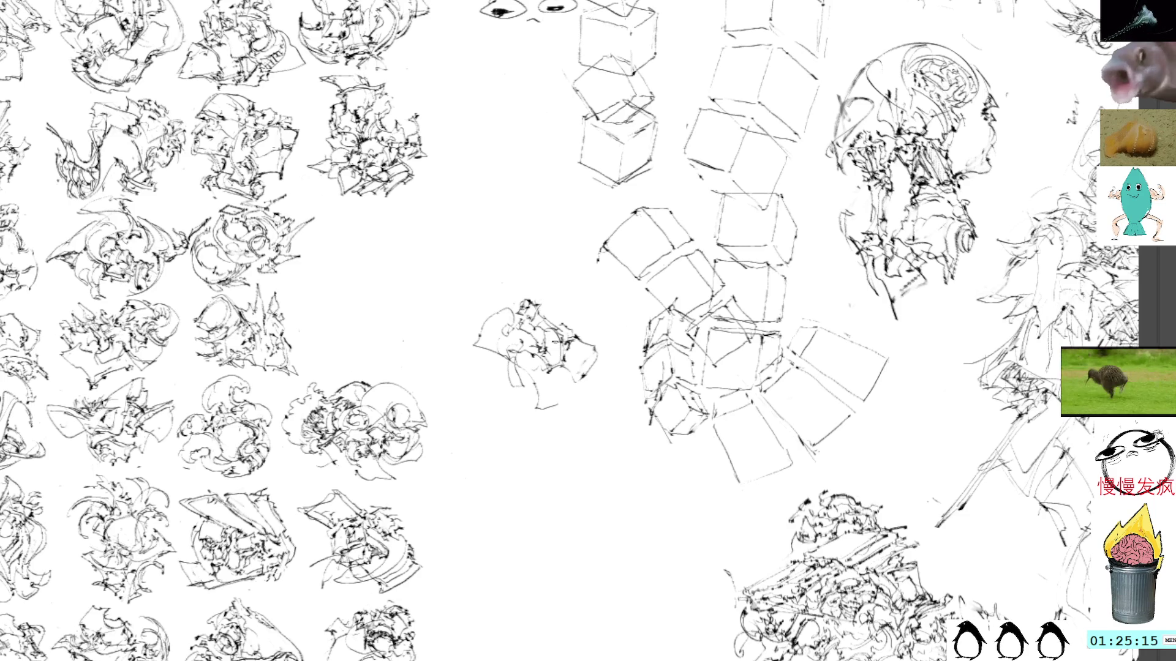
{"action": "mouse_move", "coordinate": [556, 365]}
{"action": "left_mouse_down"}
{"action": "mouse_move", "coordinate": [575, 377]}
{"action": "mouse_move", "coordinate": [591, 358]}
{"action": "mouse_move", "coordinate": [538, 384]}
{"action": "mouse_move", "coordinate": [545, 409]}
{"action": "mouse_move", "coordinate": [569, 393]}
{"action": "mouse_move", "coordinate": [566, 403]}
{"action": "mouse_move", "coordinate": [548, 395]}
{"action": "mouse_move", "coordinate": [544, 376]}
{"action": "mouse_move", "coordinate": [579, 392]}
{"action": "left_mouse_up"}
{"action": "key", "text": "ctrl+z"}
{"action": "mouse_move", "coordinate": [501, 324]}
{"action": "left_mouse_down"}
{"action": "mouse_move", "coordinate": [522, 343]}
{"action": "mouse_move", "coordinate": [501, 347]}
{"action": "mouse_move", "coordinate": [490, 330]}
{"action": "left_mouse_up"}
{"action": "left_click_drag", "start_coordinate": [489, 329], "coordinate": [510, 316]}
{"action": "left_click_drag", "start_coordinate": [506, 321], "coordinate": [514, 325]}
Step: Fill the figure's body with strokes and add hatching to its upper right
{"action": "mouse_move", "coordinate": [539, 373]}
{"action": "left_mouse_down"}
{"action": "mouse_move", "coordinate": [559, 395]}
{"action": "mouse_move", "coordinate": [543, 373]}
{"action": "left_mouse_up"}
{"action": "left_click_drag", "start_coordinate": [534, 368], "coordinate": [546, 392]}
{"action": "left_click_drag", "start_coordinate": [545, 377], "coordinate": [545, 401]}
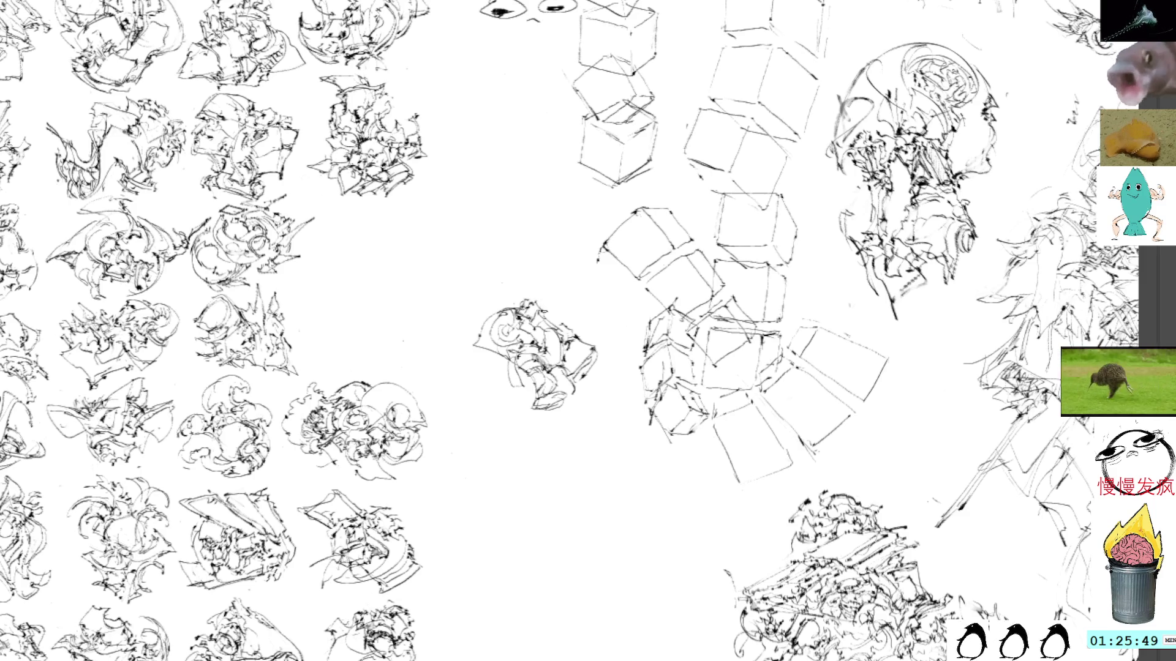
{"action": "left_click_drag", "start_coordinate": [538, 305], "coordinate": [582, 335]}
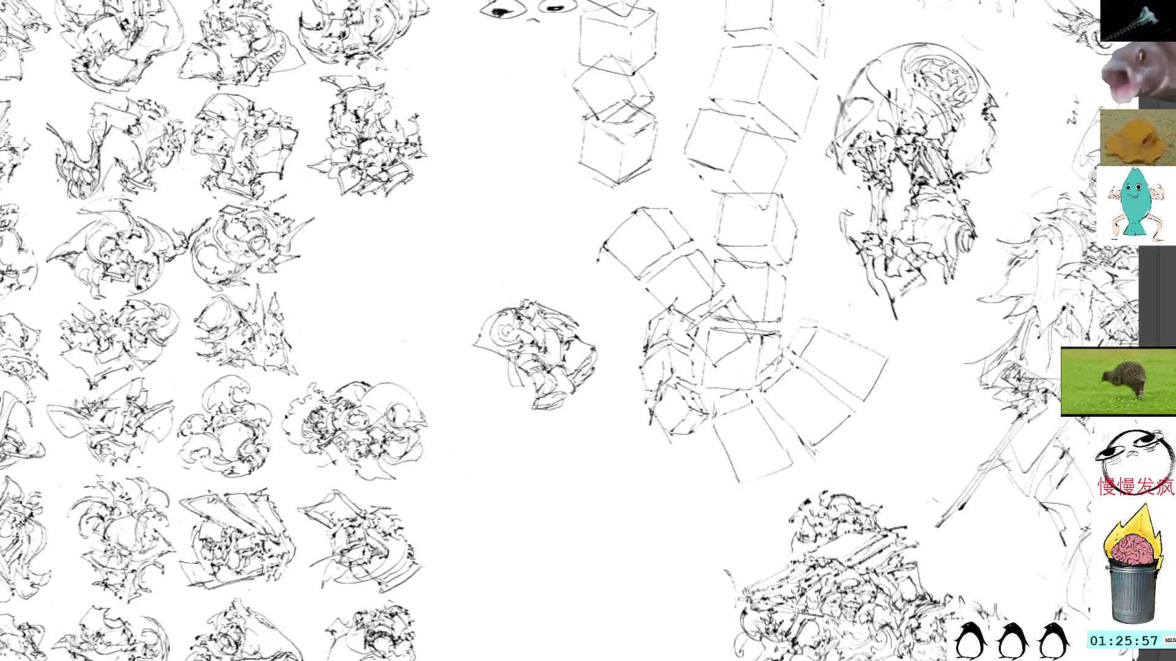
{"action": "key", "text": "ctrl+t"}
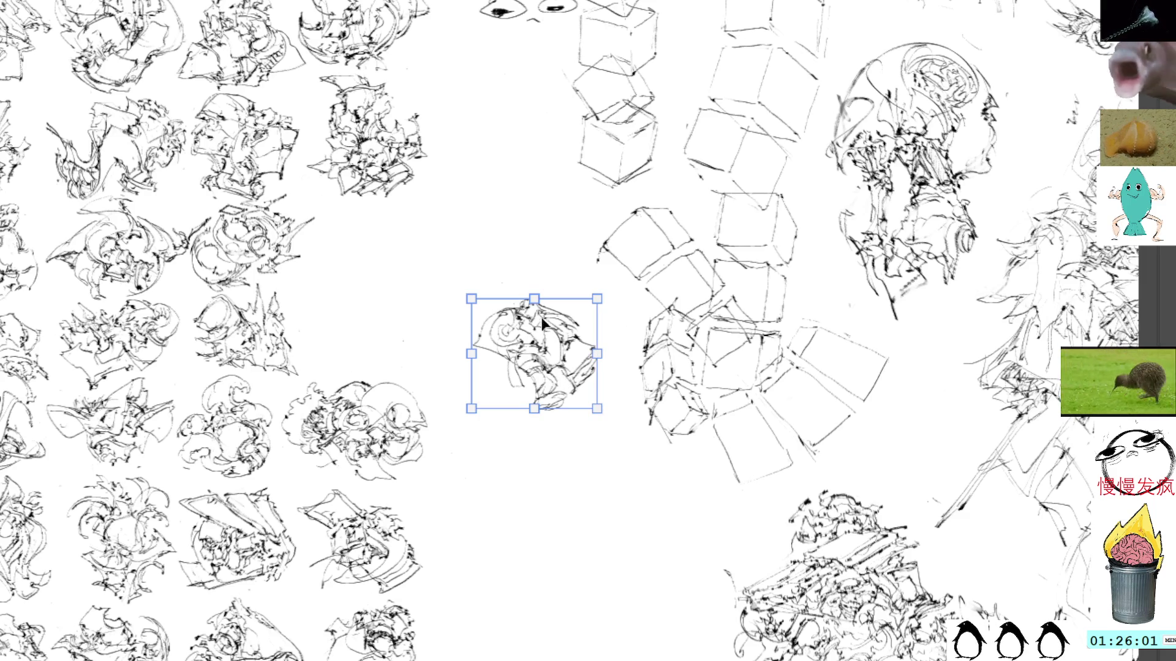
Step: Drag the small swirl sketch up-left into the grid gap, cancelling the trial 45° rotation
{"action": "mouse_move", "coordinate": [547, 352]}
{"action": "left_mouse_down"}
{"action": "mouse_move", "coordinate": [462, 306]}
{"action": "mouse_move", "coordinate": [531, 283]}
{"action": "mouse_move", "coordinate": [562, 298]}
{"action": "mouse_move", "coordinate": [484, 350]}
{"action": "left_mouse_up"}
{"action": "mouse_move", "coordinate": [564, 301]}
{"action": "left_mouse_down"}
{"action": "mouse_move", "coordinate": [508, 249]}
{"action": "mouse_move", "coordinate": [527, 228]}
{"action": "left_mouse_up"}
{"action": "left_click_drag", "start_coordinate": [512, 363], "coordinate": [501, 362]}
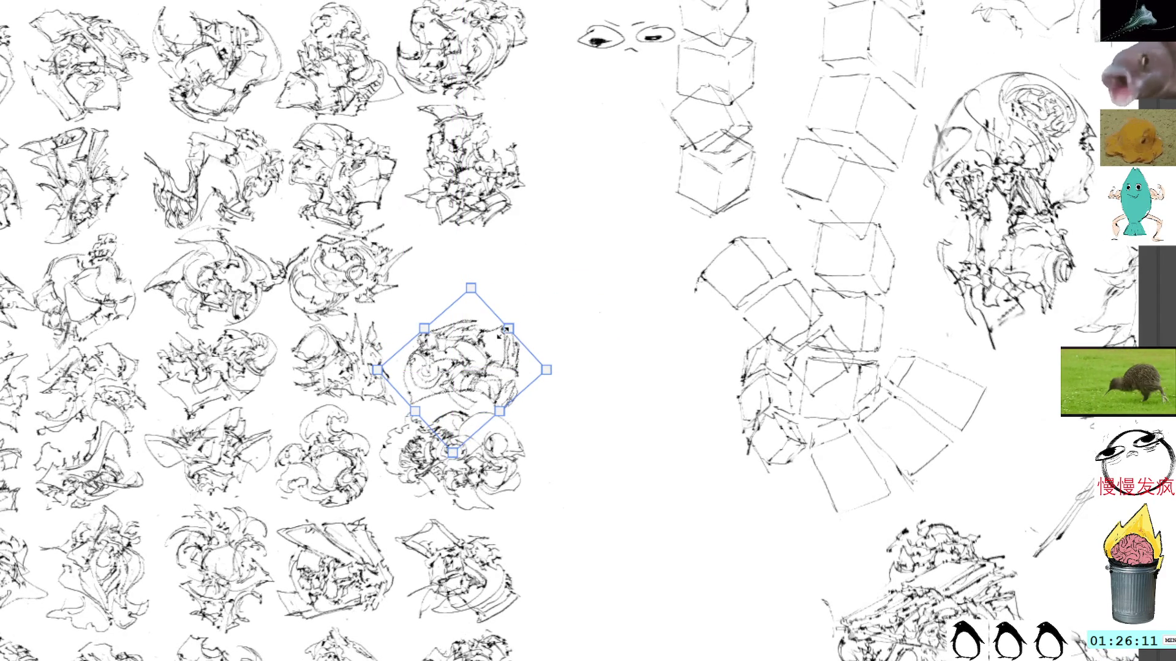
{"action": "key", "text": "Up"}
{"action": "key", "text": "Escape"}
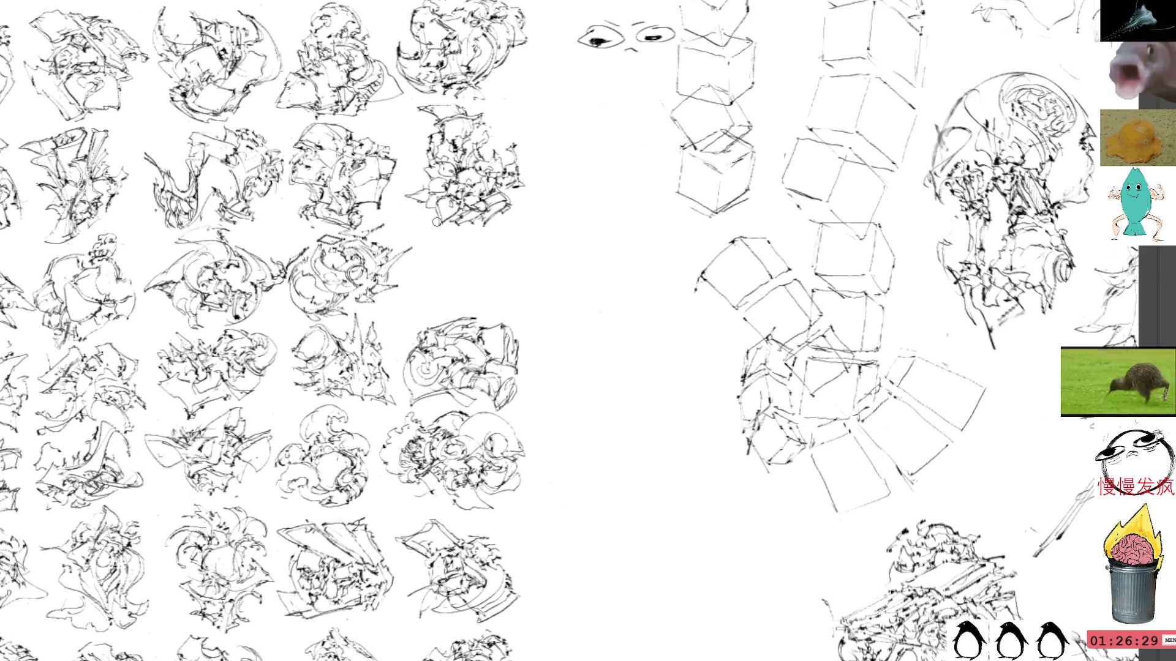
Step: Add a few pen strokes to the placed sketch and commit its transform
{"action": "left_click_drag", "start_coordinate": [417, 339], "coordinate": [398, 357]}
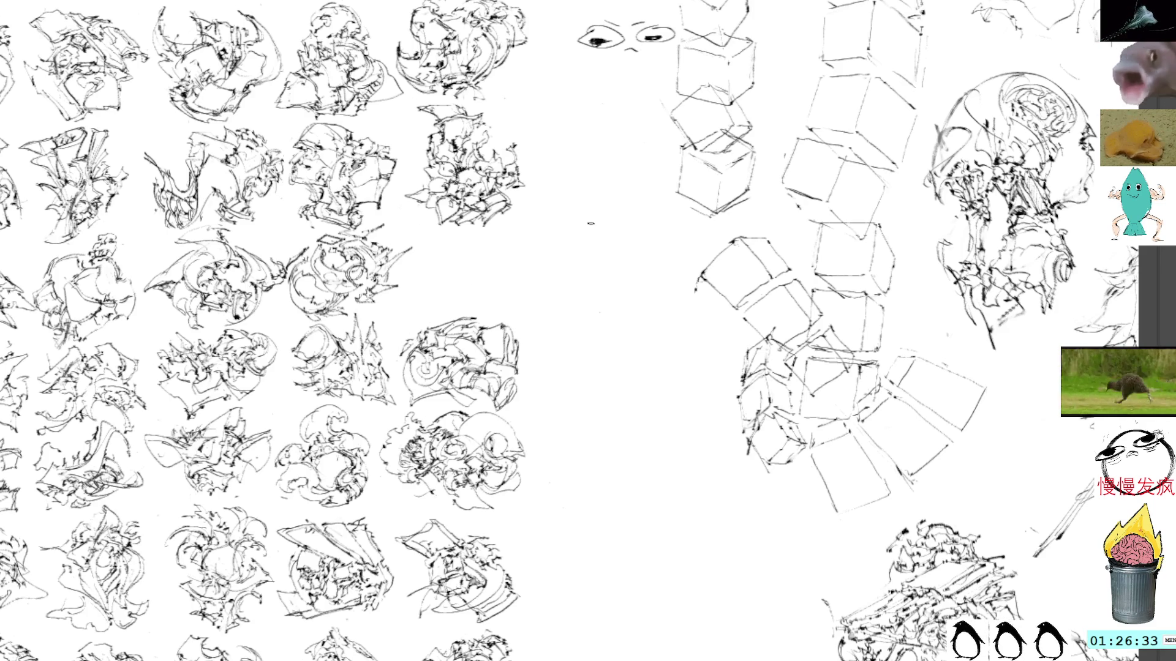
{"action": "left_click_drag", "start_coordinate": [578, 226], "coordinate": [528, 241]}
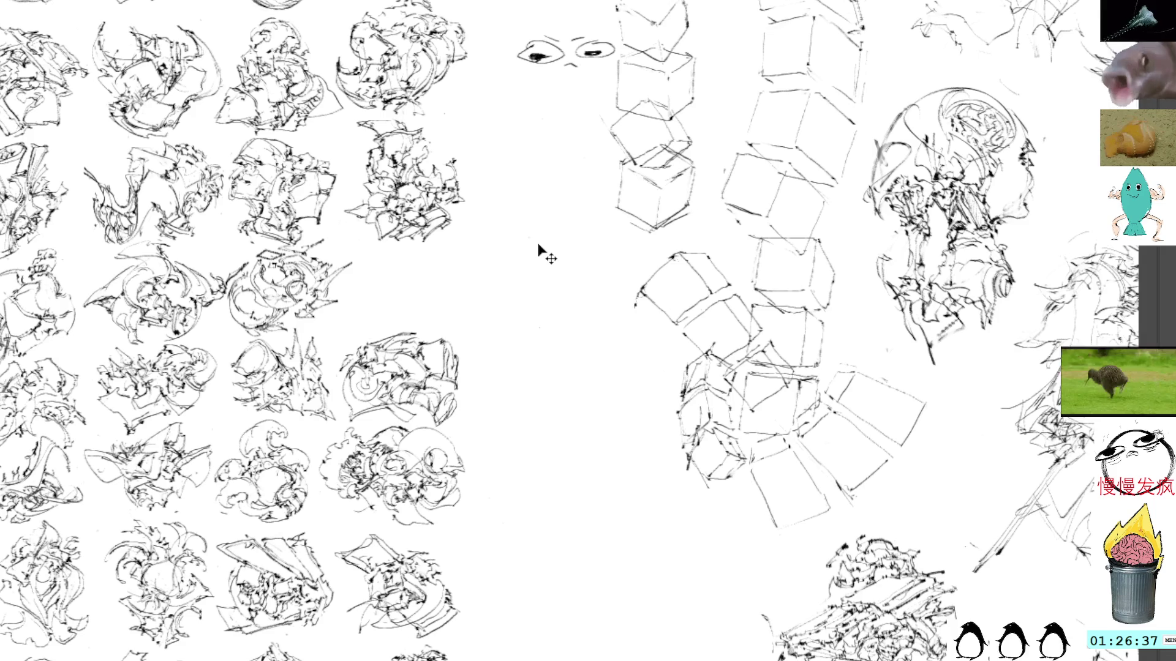
{"action": "key", "text": "ctrl+t"}
{"action": "key", "text": "Return"}
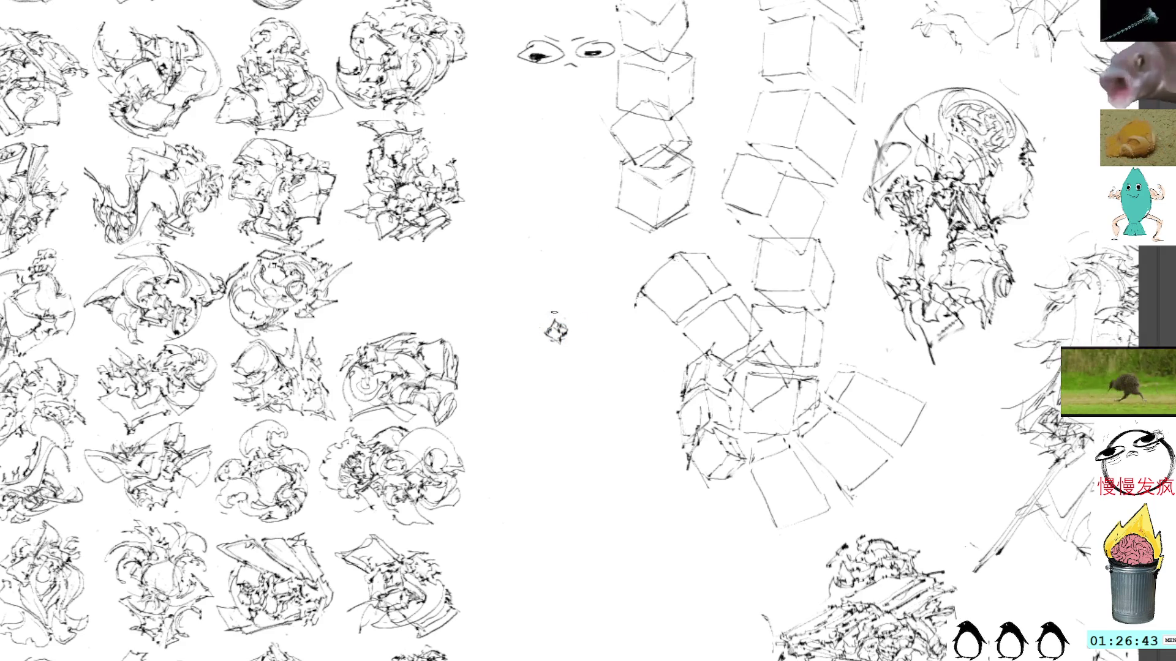
Step: Draw a new small bird with an outline, belly curve, head detail and strokes across its top
{"action": "mouse_move", "coordinate": [563, 318]}
{"action": "left_mouse_down"}
{"action": "mouse_move", "coordinate": [496, 313]}
{"action": "mouse_move", "coordinate": [530, 334]}
{"action": "mouse_move", "coordinate": [507, 338]}
{"action": "mouse_move", "coordinate": [573, 344]}
{"action": "left_mouse_up"}
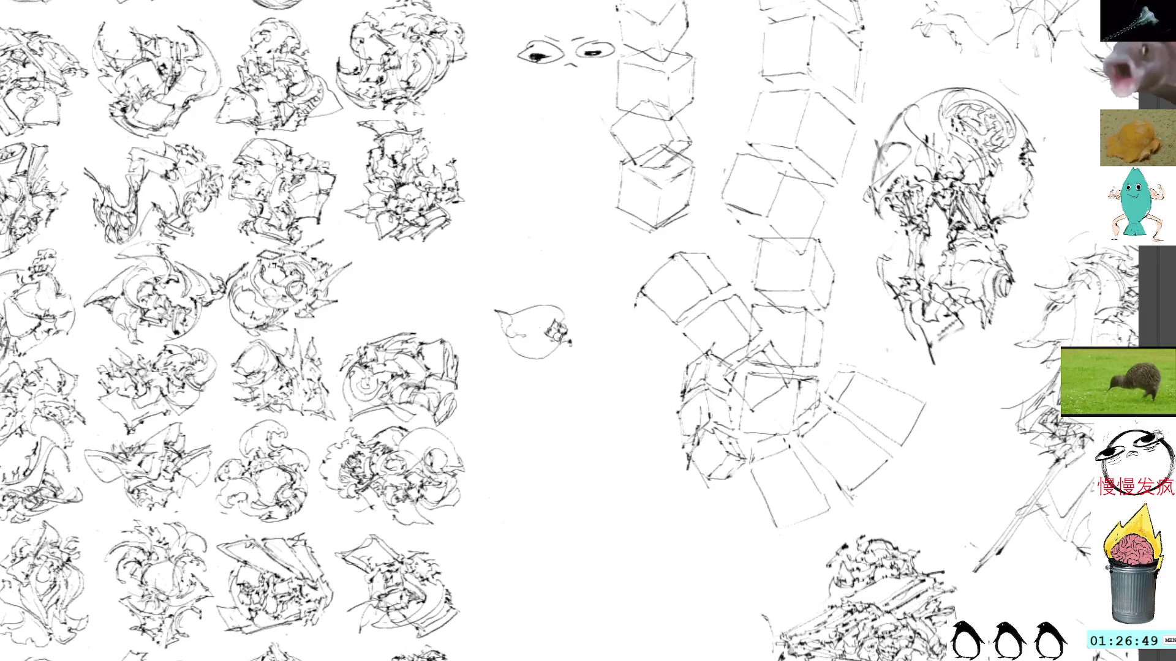
{"action": "mouse_move", "coordinate": [554, 342]}
{"action": "left_mouse_down"}
{"action": "mouse_move", "coordinate": [509, 362]}
{"action": "mouse_move", "coordinate": [534, 373]}
{"action": "mouse_move", "coordinate": [578, 341]}
{"action": "left_mouse_up"}
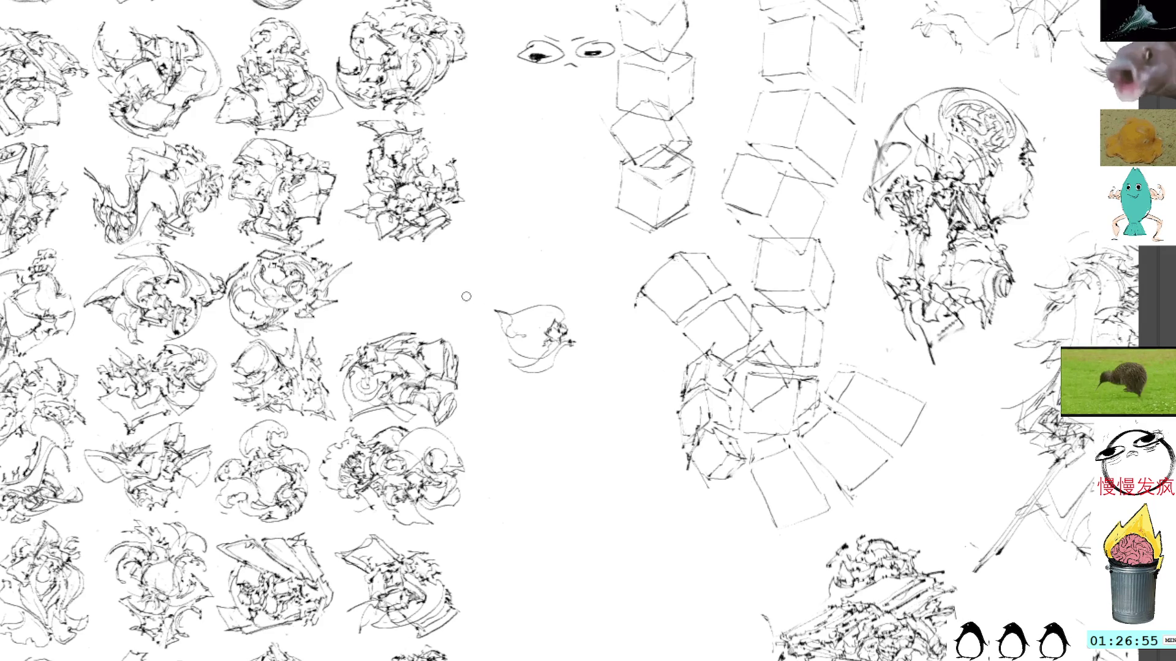
{"action": "left_click_drag", "start_coordinate": [572, 340], "coordinate": [592, 367]}
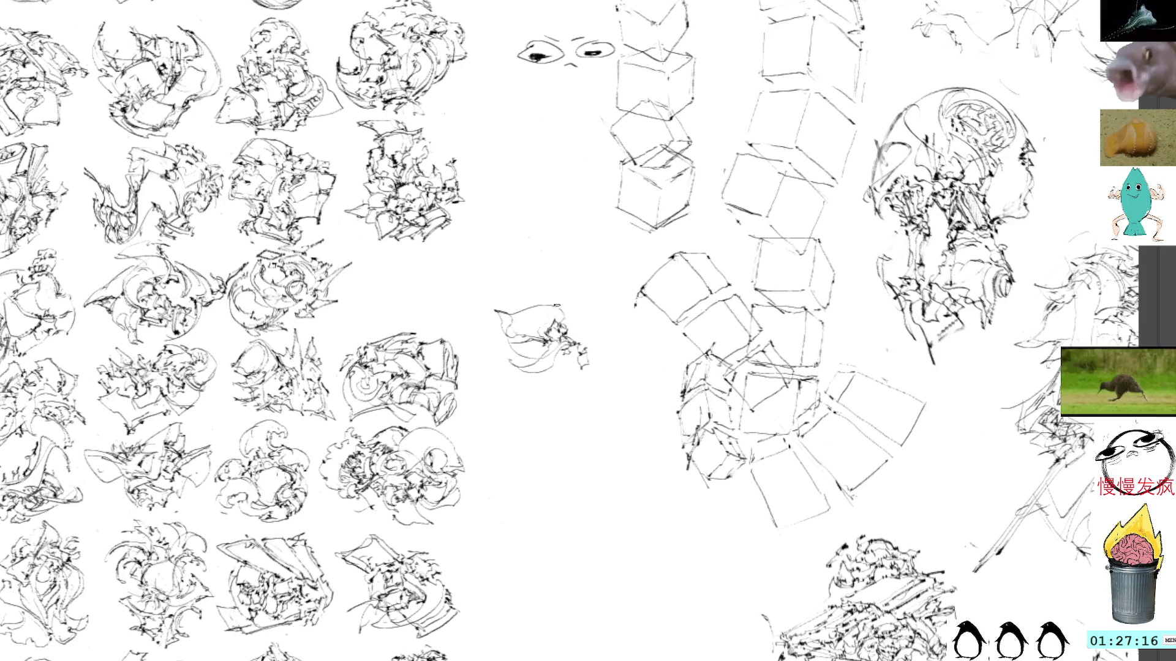
{"action": "mouse_move", "coordinate": [542, 314]}
{"action": "left_mouse_down"}
{"action": "mouse_move", "coordinate": [577, 312]}
{"action": "mouse_move", "coordinate": [560, 314]}
{"action": "mouse_move", "coordinate": [601, 328]}
{"action": "mouse_move", "coordinate": [602, 341]}
{"action": "left_mouse_up"}
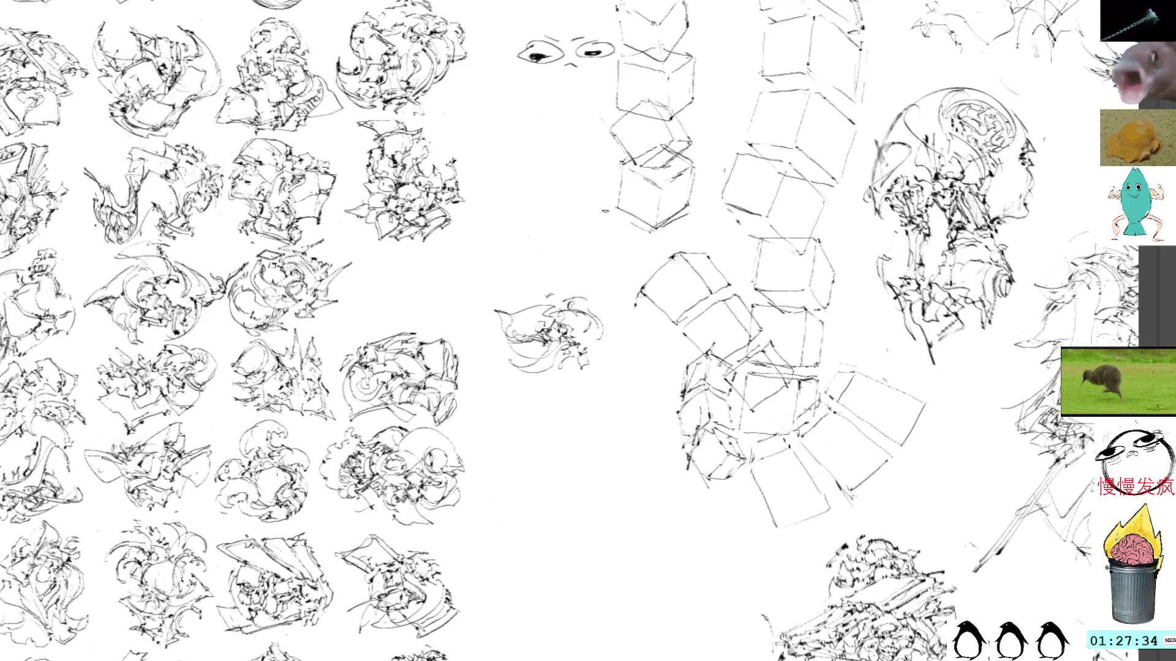
{"action": "key", "text": "ctrl+t"}
Step: Move the bird sketch up-left, then add dark strokes at its top and base to make it tree-like
{"action": "left_click_drag", "start_coordinate": [561, 337], "coordinate": [532, 292]}
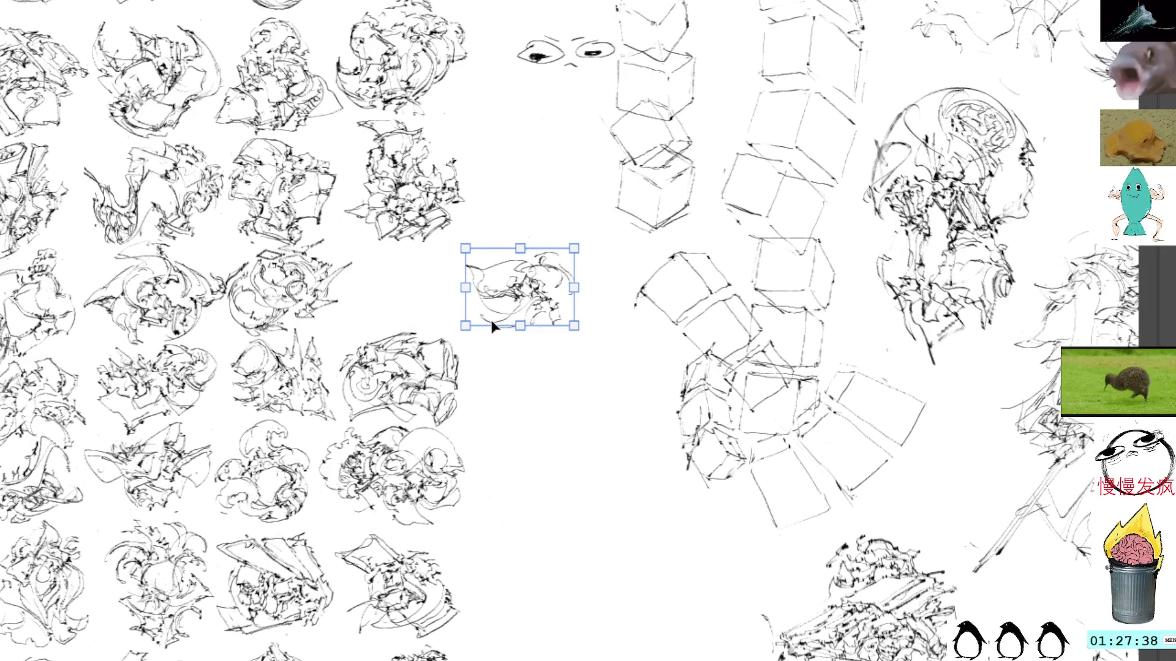
{"action": "key", "text": "Return"}
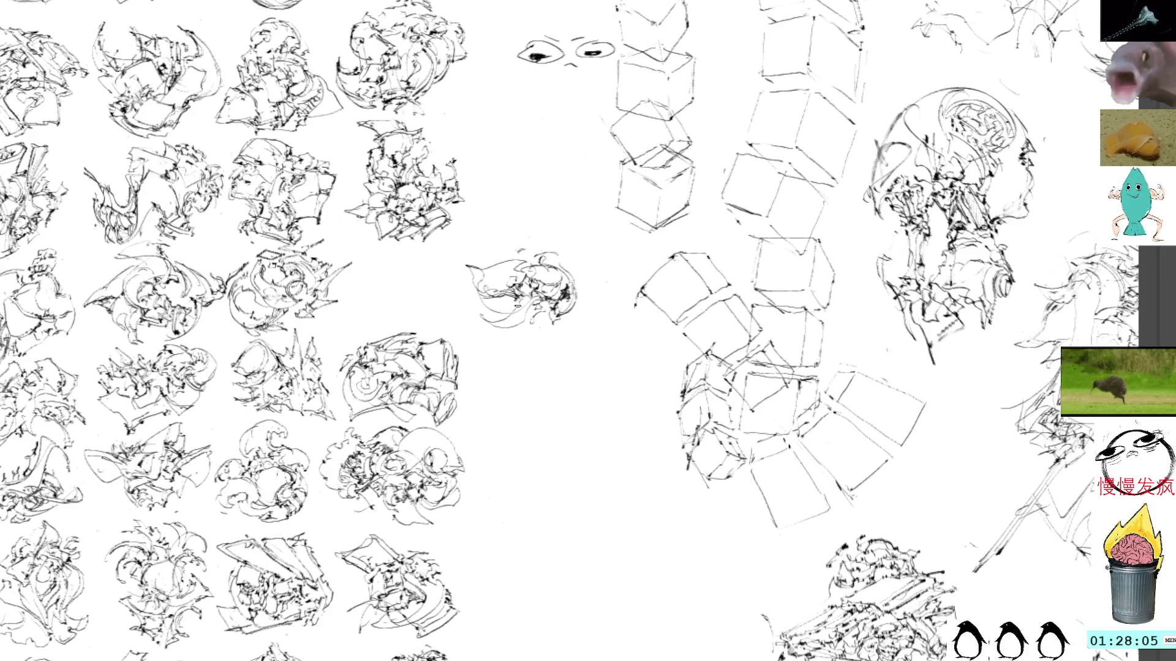
{"action": "left_click_drag", "start_coordinate": [518, 297], "coordinate": [551, 337]}
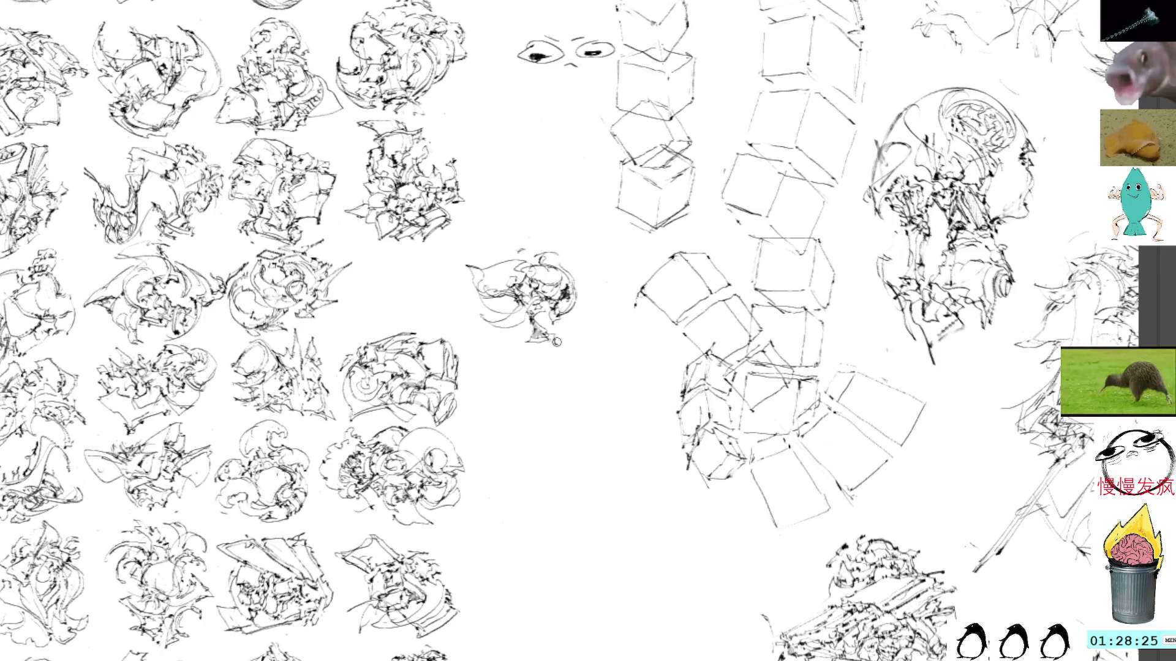
{"action": "mouse_move", "coordinate": [532, 345]}
{"action": "left_mouse_down"}
{"action": "mouse_move", "coordinate": [556, 347]}
{"action": "mouse_move", "coordinate": [555, 288]}
{"action": "mouse_move", "coordinate": [442, 256]}
{"action": "mouse_move", "coordinate": [525, 317]}
{"action": "mouse_move", "coordinate": [515, 337]}
{"action": "left_mouse_up"}
{"action": "key", "text": "ctrl+t"}
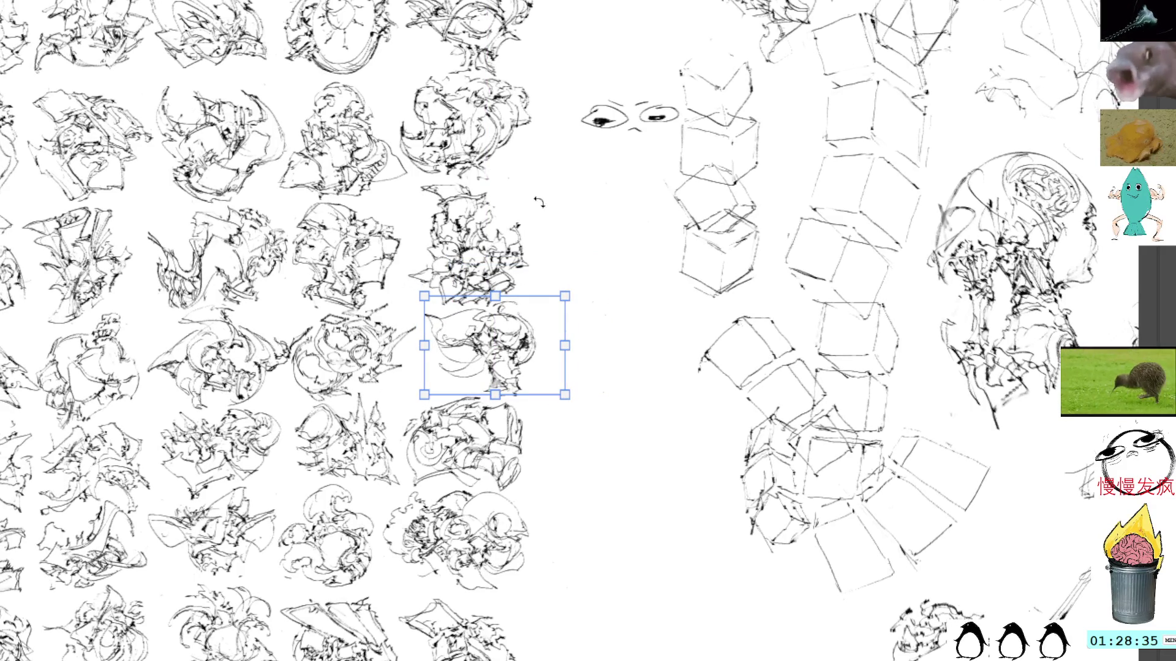
Step: Commit the tree sketch's new position and pan to another area of sketches
{"action": "key", "text": "Return"}
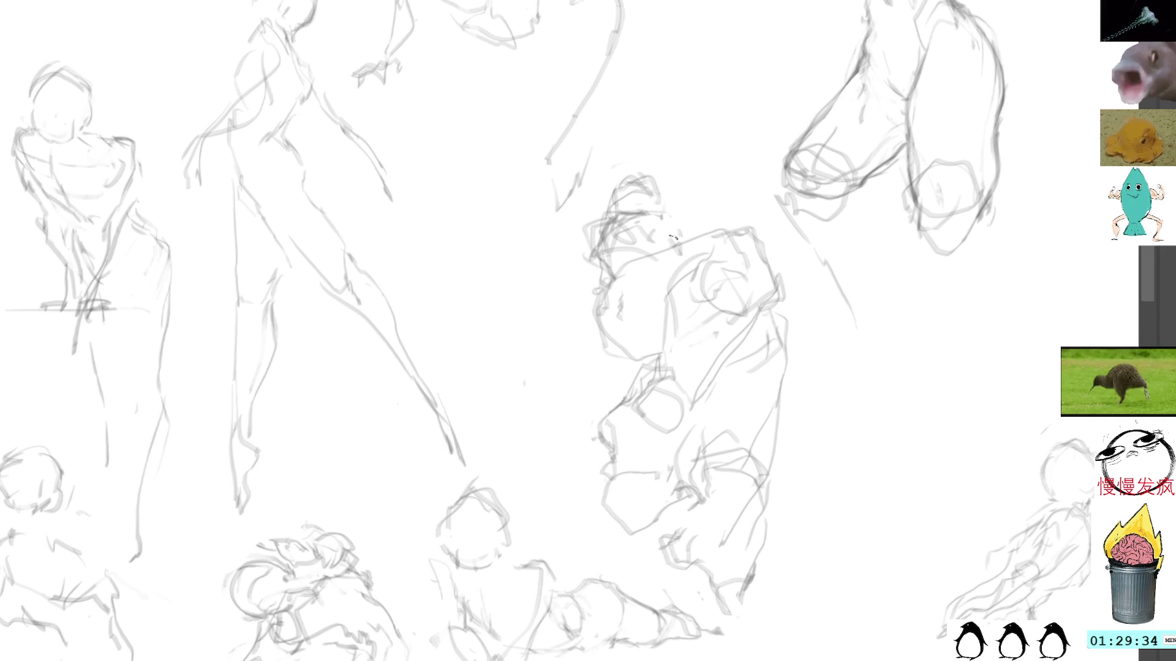
{"action": "mouse_move", "coordinate": [634, 176]}
{"action": "left_mouse_down"}
{"action": "mouse_move", "coordinate": [653, 194]}
{"action": "mouse_move", "coordinate": [640, 263]}
{"action": "left_mouse_up"}
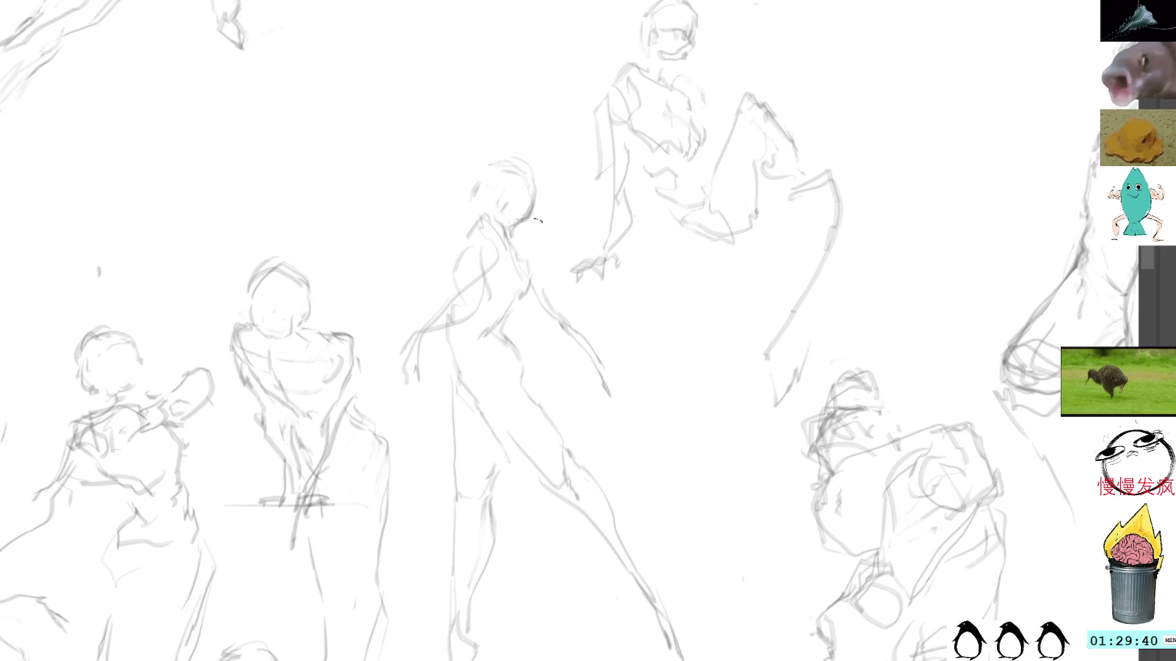
Step: Zoom out to survey the sketches, zoom into an empty area, and draw a new figure's head
{"action": "left_click", "coordinate": [580, 290], "text": "alt"}
{"action": "left_click", "coordinate": [580, 290], "text": "alt"}
{"action": "mouse_move", "coordinate": [562, 220]}
{"action": "left_mouse_down"}
{"action": "mouse_move", "coordinate": [564, 263]}
{"action": "mouse_move", "coordinate": [570, 240]}
{"action": "left_mouse_up"}
{"action": "left_click", "coordinate": [564, 263], "text": "ctrl"}
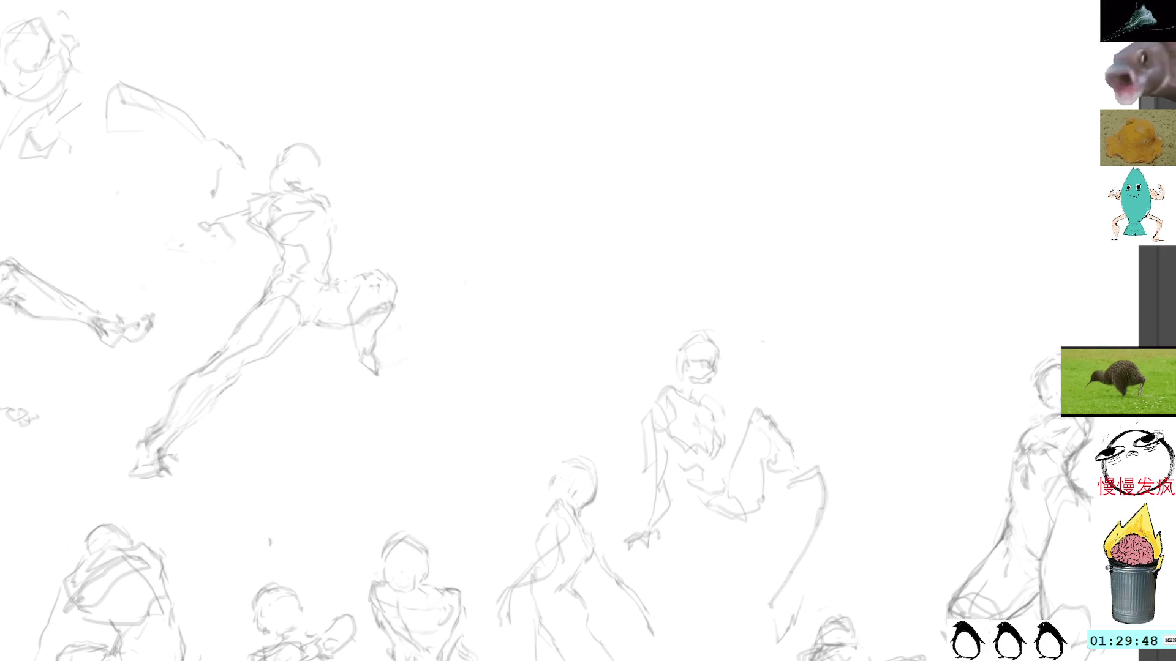
{"action": "mouse_move", "coordinate": [473, 133]}
{"action": "left_mouse_down"}
{"action": "mouse_move", "coordinate": [493, 117]}
{"action": "mouse_move", "coordinate": [470, 138]}
{"action": "mouse_move", "coordinate": [463, 126]}
{"action": "mouse_move", "coordinate": [505, 133]}
{"action": "left_mouse_up"}
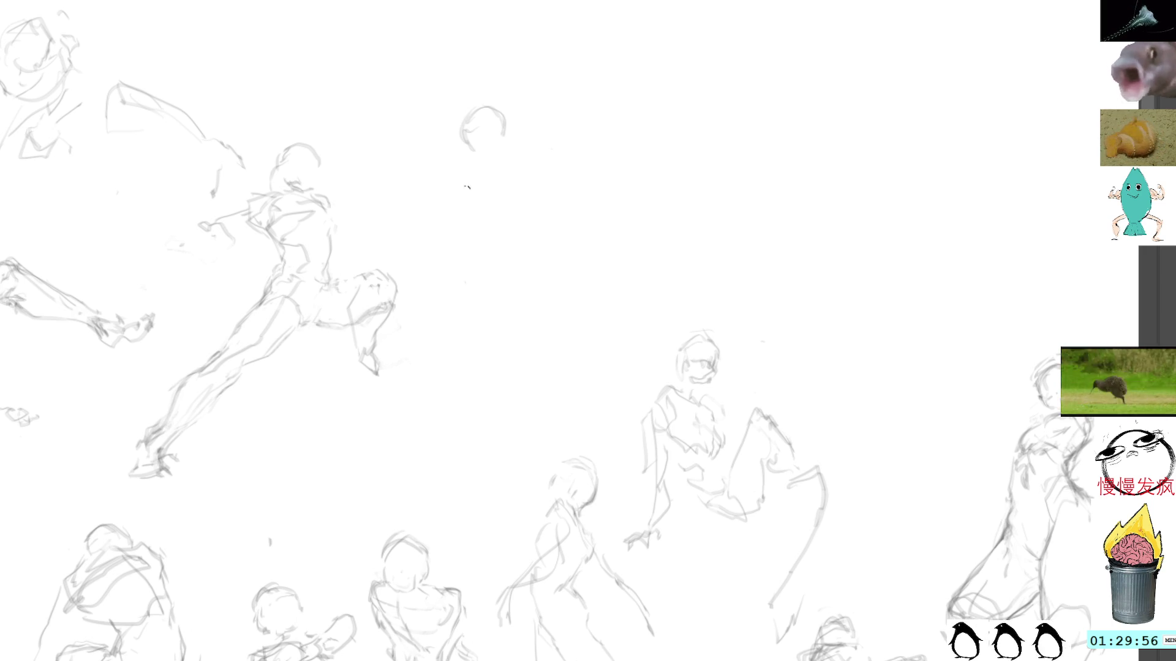
Step: Sketch the new figure's head, jaw, neck and shoulders, then its long striding legs with the pencil
{"action": "left_click_drag", "start_coordinate": [488, 160], "coordinate": [502, 177]}
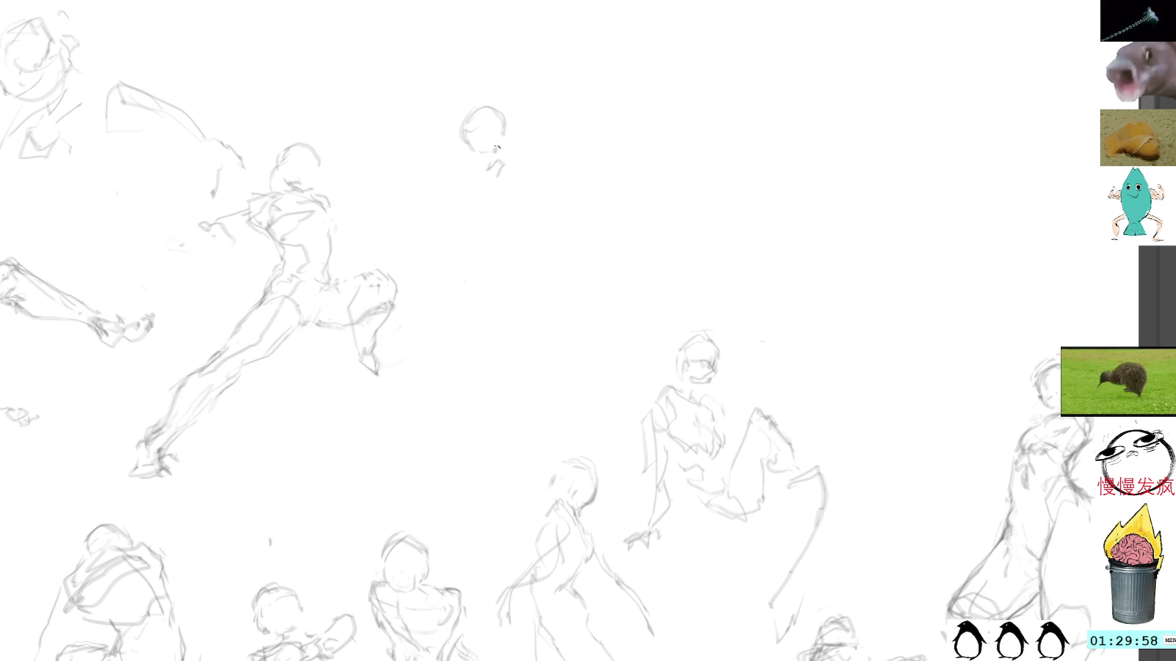
{"action": "left_click_drag", "start_coordinate": [466, 109], "coordinate": [499, 173]}
{"action": "left_click_drag", "start_coordinate": [458, 138], "coordinate": [467, 158]}
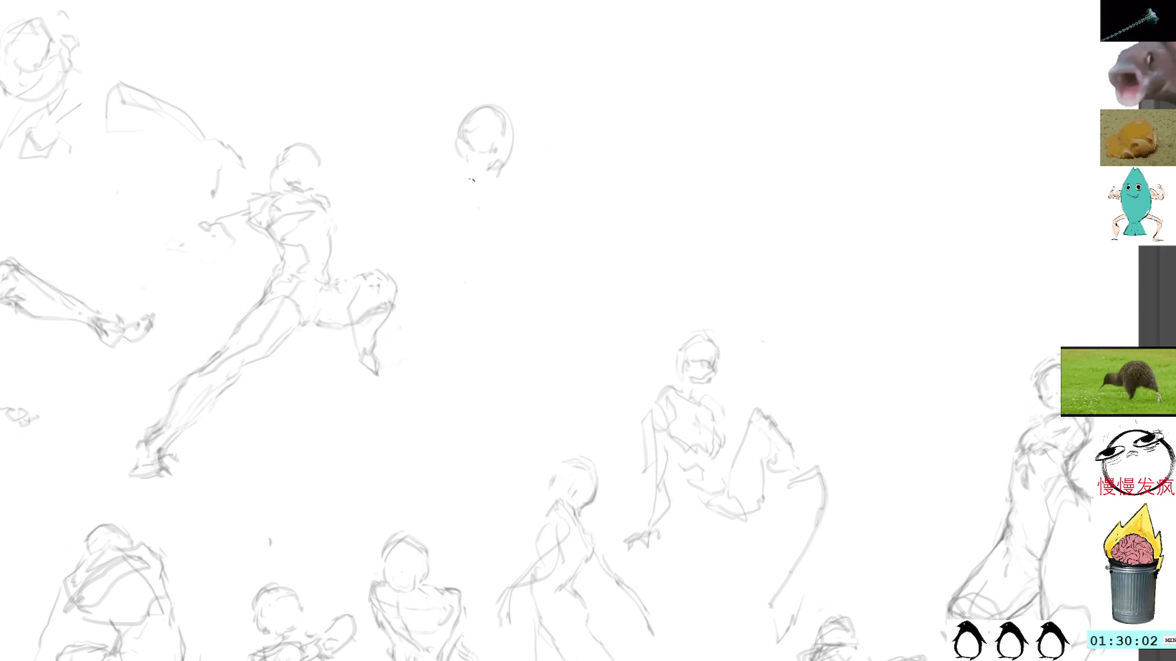
{"action": "mouse_move", "coordinate": [492, 158]}
{"action": "left_mouse_down"}
{"action": "mouse_move", "coordinate": [510, 190]}
{"action": "mouse_move", "coordinate": [456, 197]}
{"action": "mouse_move", "coordinate": [509, 227]}
{"action": "mouse_move", "coordinate": [466, 265]}
{"action": "mouse_move", "coordinate": [470, 276]}
{"action": "mouse_move", "coordinate": [528, 243]}
{"action": "mouse_move", "coordinate": [539, 269]}
{"action": "mouse_move", "coordinate": [494, 290]}
{"action": "left_mouse_up"}
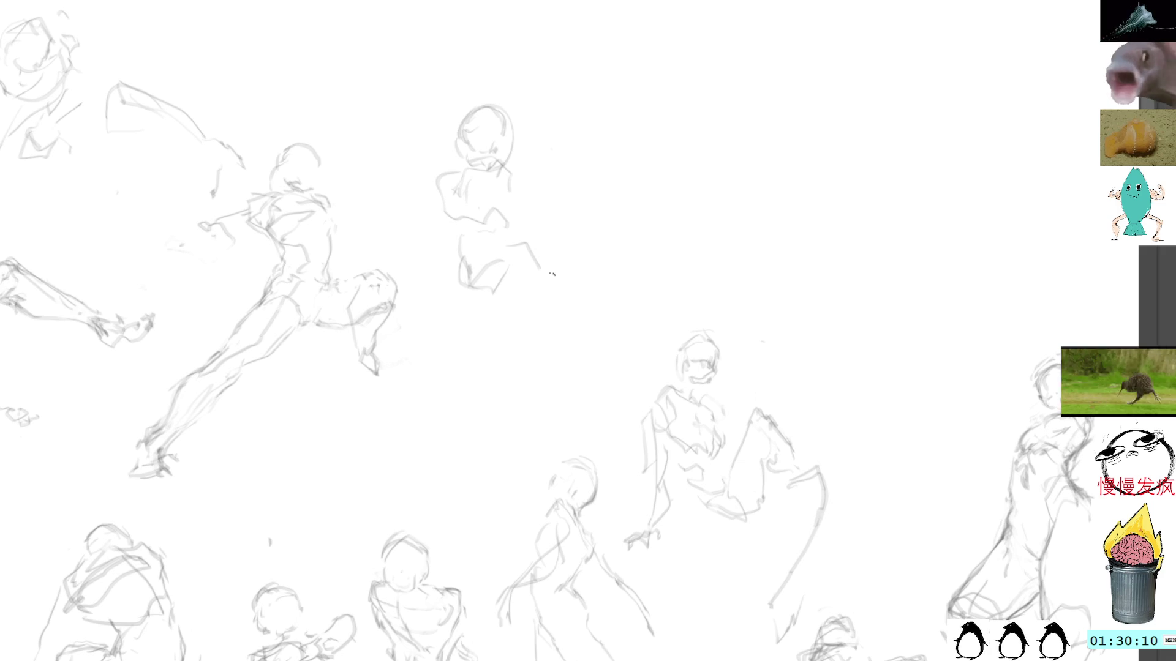
{"action": "key", "text": "l"}
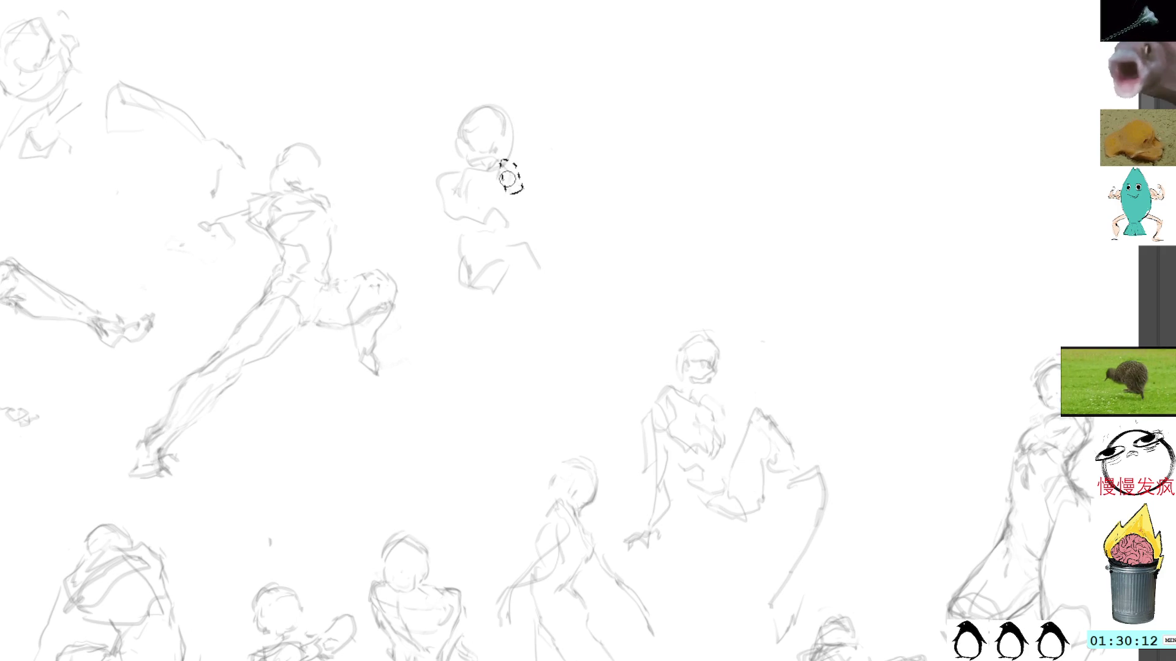
{"action": "key", "text": "b"}
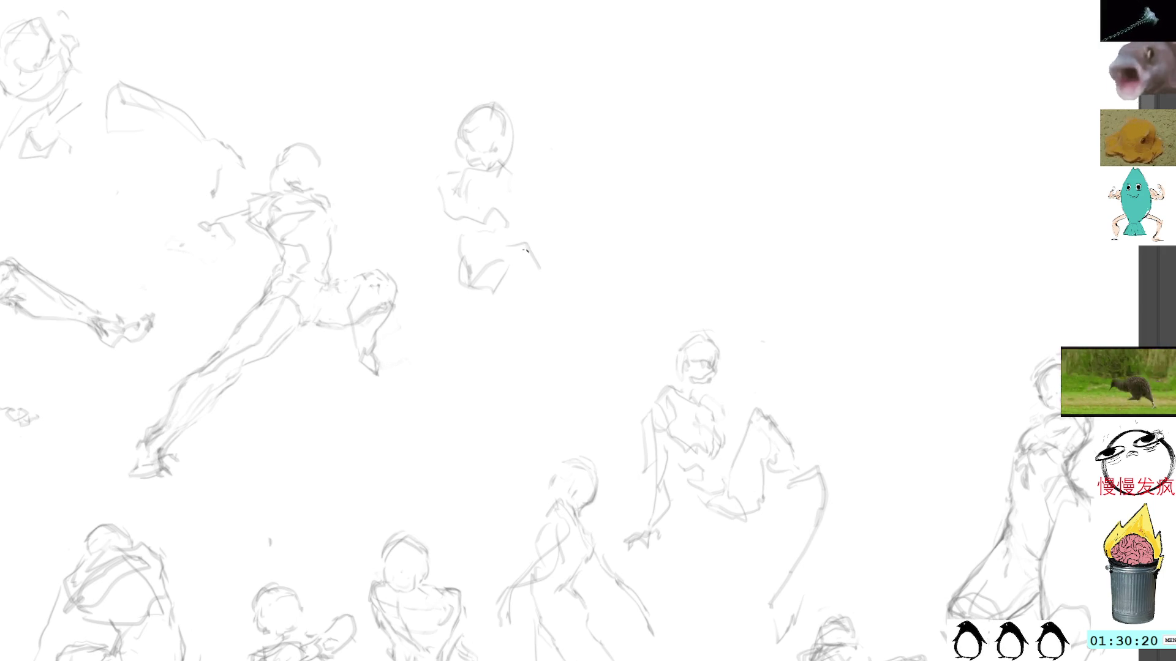
{"action": "mouse_move", "coordinate": [457, 301]}
{"action": "left_mouse_down"}
{"action": "mouse_move", "coordinate": [475, 289]}
{"action": "mouse_move", "coordinate": [541, 368]}
{"action": "left_mouse_up"}
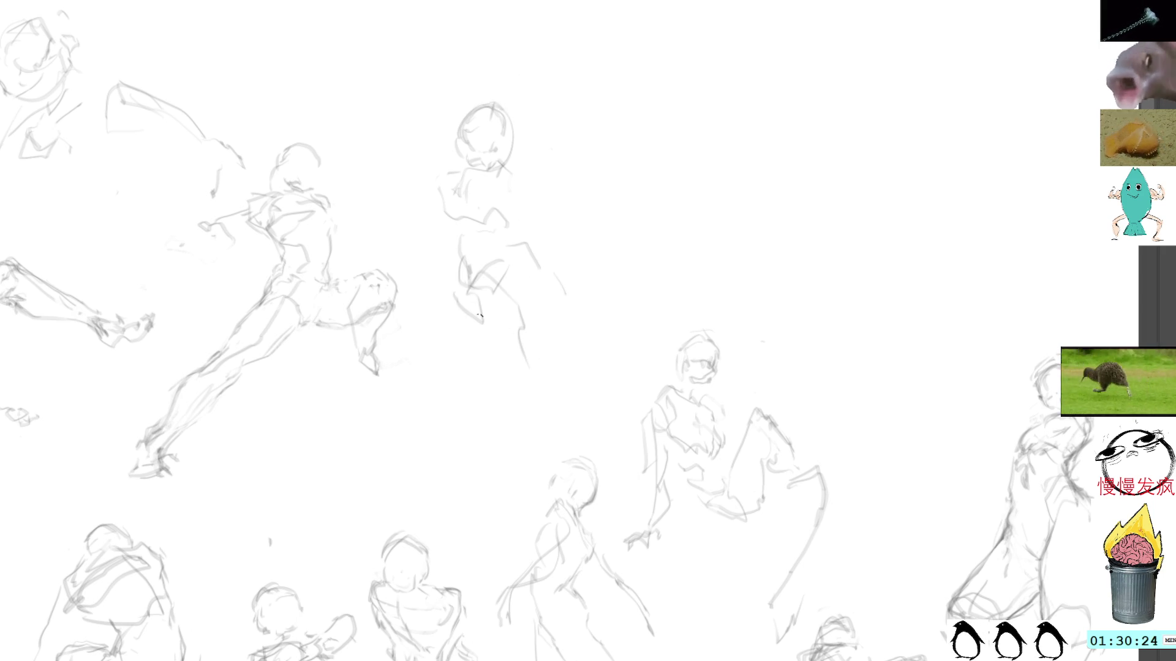
Step: Lasso-select the new figure and drag it higher on the canvas
{"action": "mouse_move", "coordinate": [505, 78]}
{"action": "left_mouse_down"}
{"action": "mouse_move", "coordinate": [407, 210]}
{"action": "mouse_move", "coordinate": [608, 163]}
{"action": "mouse_move", "coordinate": [605, 141]}
{"action": "left_mouse_up"}
{"action": "key", "text": "ctrl+t"}
{"action": "left_click_drag", "start_coordinate": [546, 177], "coordinate": [558, 98]}
Step: Commit the figure's new position, then add a leg line and torso strokes
{"action": "key", "text": "Return"}
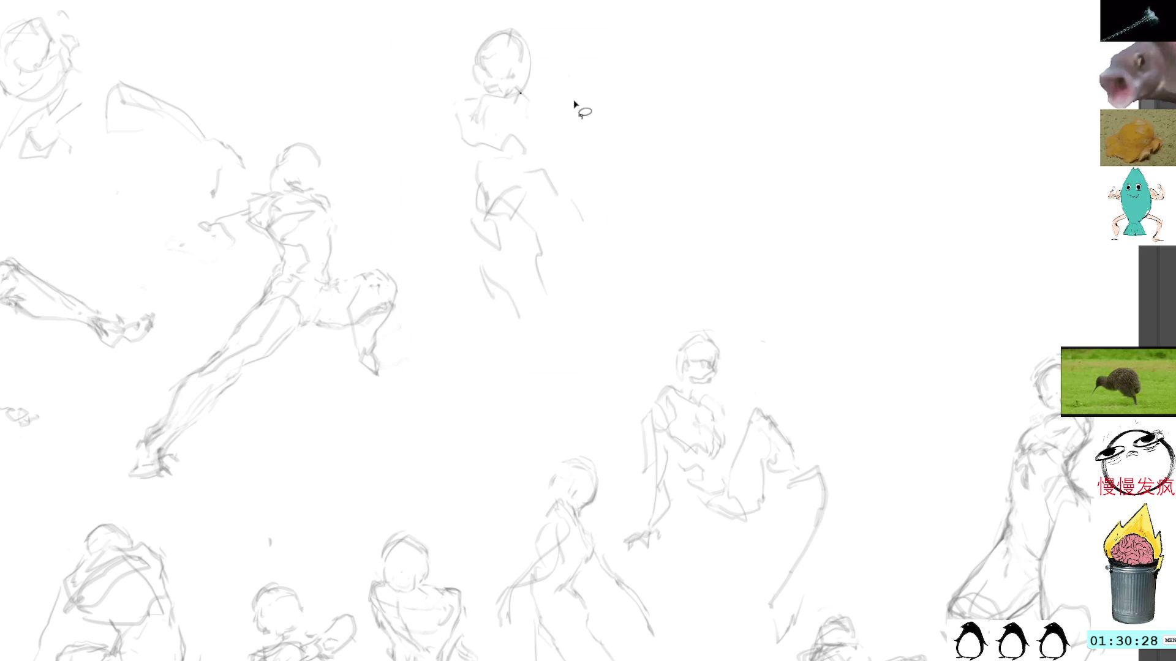
{"action": "mouse_move", "coordinate": [561, 165]}
{"action": "left_mouse_down"}
{"action": "mouse_move", "coordinate": [542, 202]}
{"action": "mouse_move", "coordinate": [597, 222]}
{"action": "left_mouse_up"}
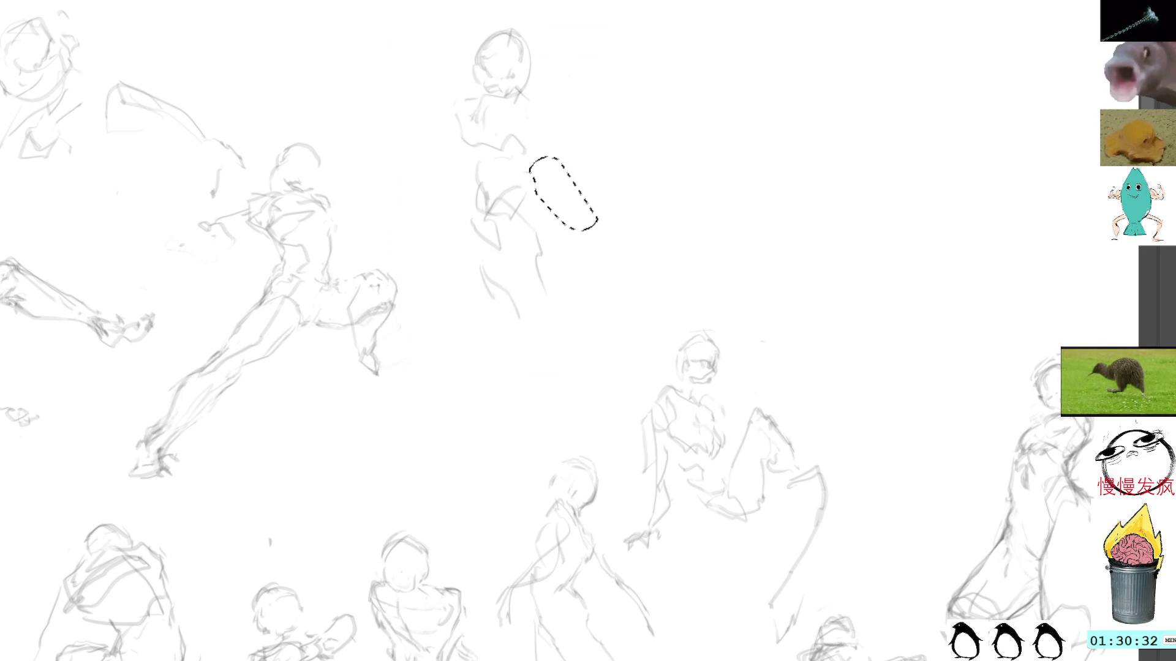
{"action": "left_click", "coordinate": [592, 71]}
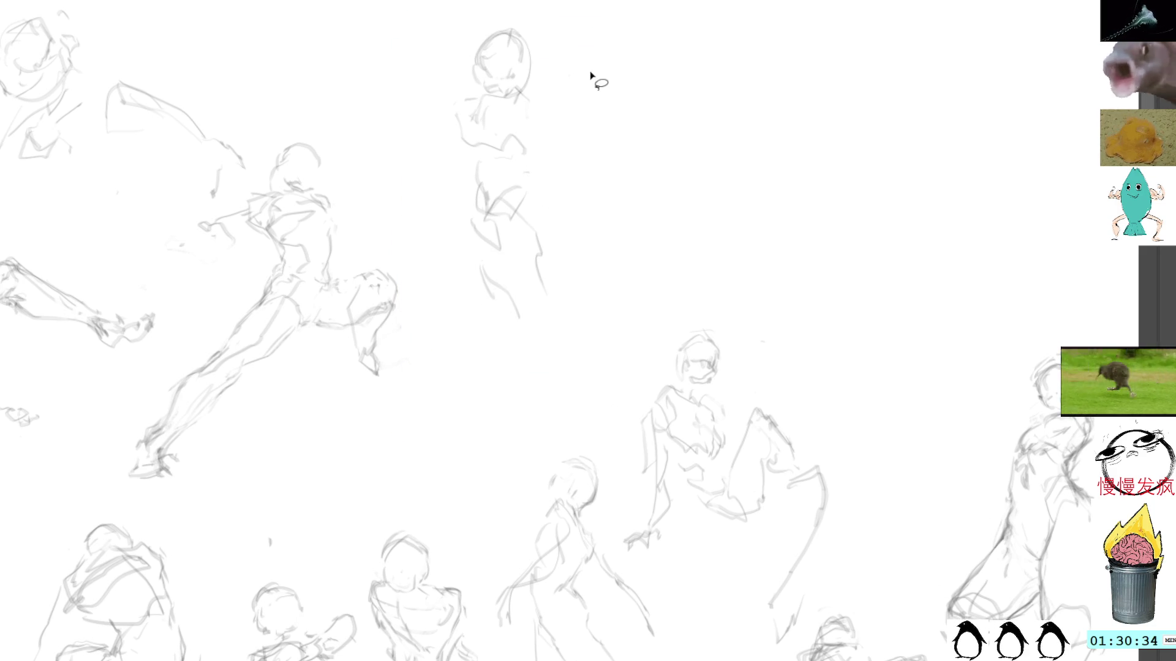
{"action": "key", "text": "b"}
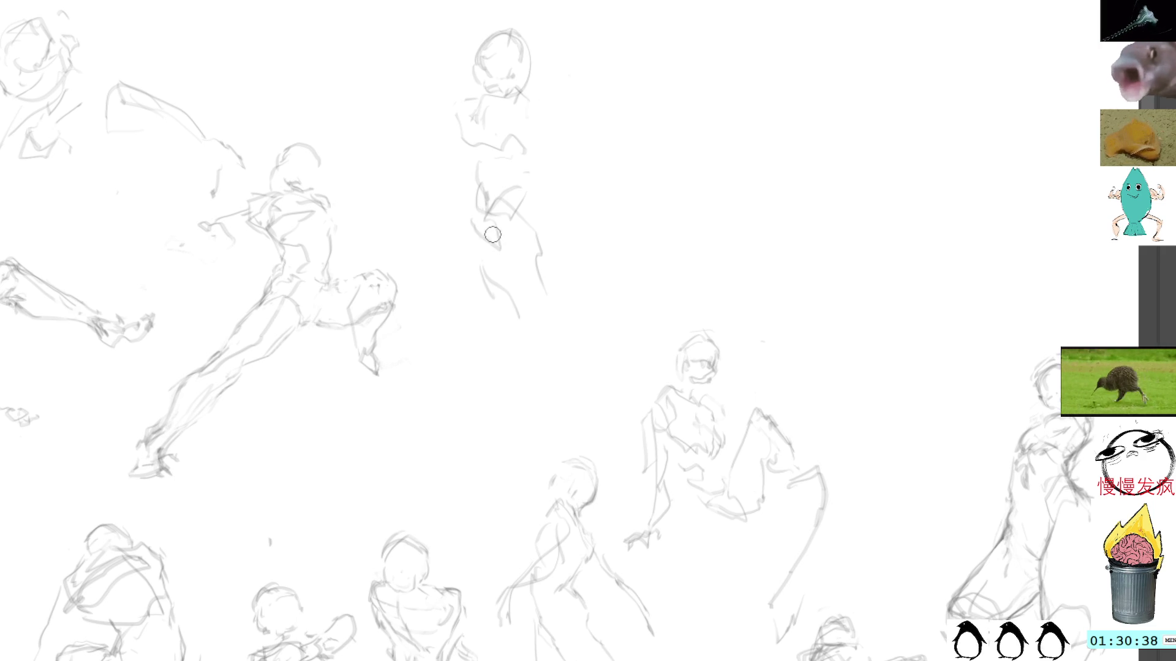
{"action": "mouse_move", "coordinate": [482, 261]}
{"action": "left_mouse_down"}
{"action": "mouse_move", "coordinate": [483, 322]}
{"action": "mouse_move", "coordinate": [501, 342]}
{"action": "left_mouse_up"}
{"action": "mouse_move", "coordinate": [535, 191]}
{"action": "left_mouse_down"}
{"action": "mouse_move", "coordinate": [524, 232]}
{"action": "mouse_move", "coordinate": [550, 245]}
{"action": "mouse_move", "coordinate": [531, 228]}
{"action": "mouse_move", "coordinate": [599, 348]}
{"action": "left_mouse_up"}
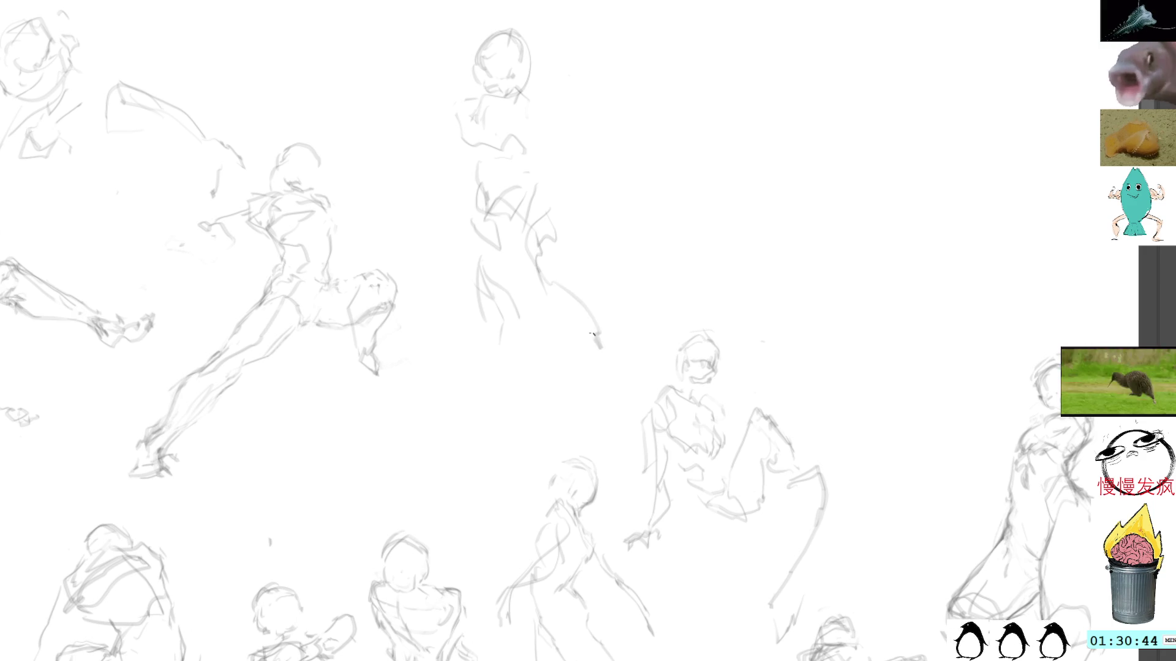
Step: Lasso and delete the messy strokes on the figure's right side
{"action": "key", "text": "l"}
{"action": "mouse_move", "coordinate": [552, 205]}
{"action": "left_mouse_down"}
{"action": "mouse_move", "coordinate": [612, 343]}
{"action": "mouse_move", "coordinate": [634, 327]}
{"action": "left_mouse_up"}
{"action": "key", "text": "Delete"}
{"action": "key", "text": "ctrl+shift+a"}
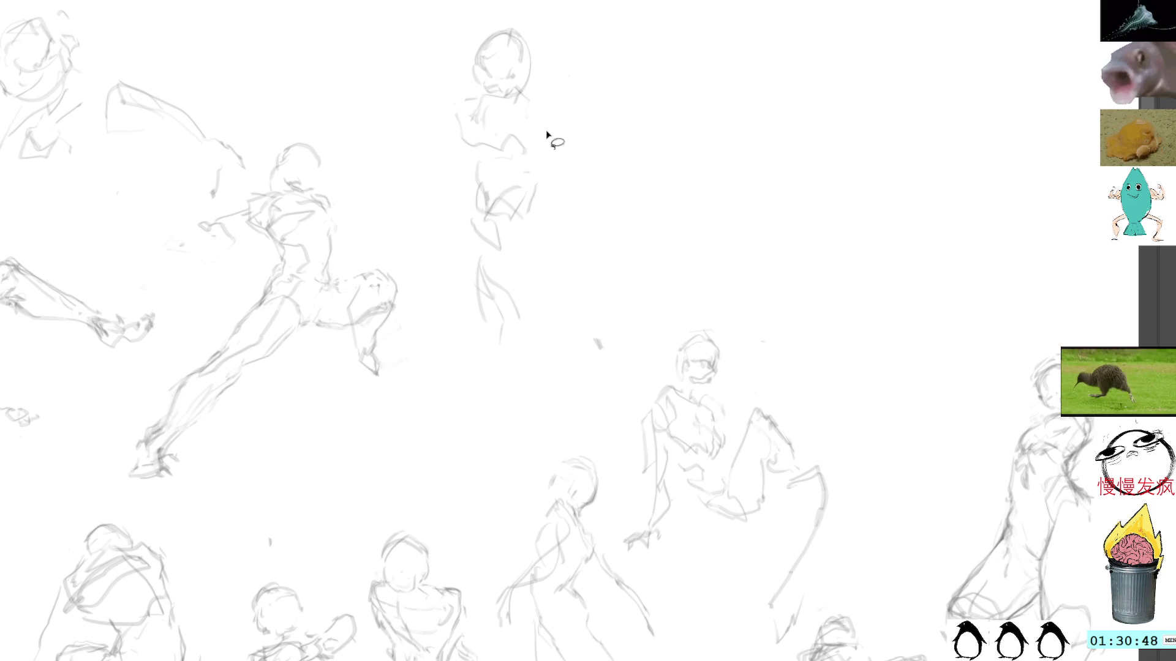
Step: Redraw the right side and upper torso, and extend the leg downward
{"action": "left_click_drag", "start_coordinate": [547, 199], "coordinate": [550, 219]}
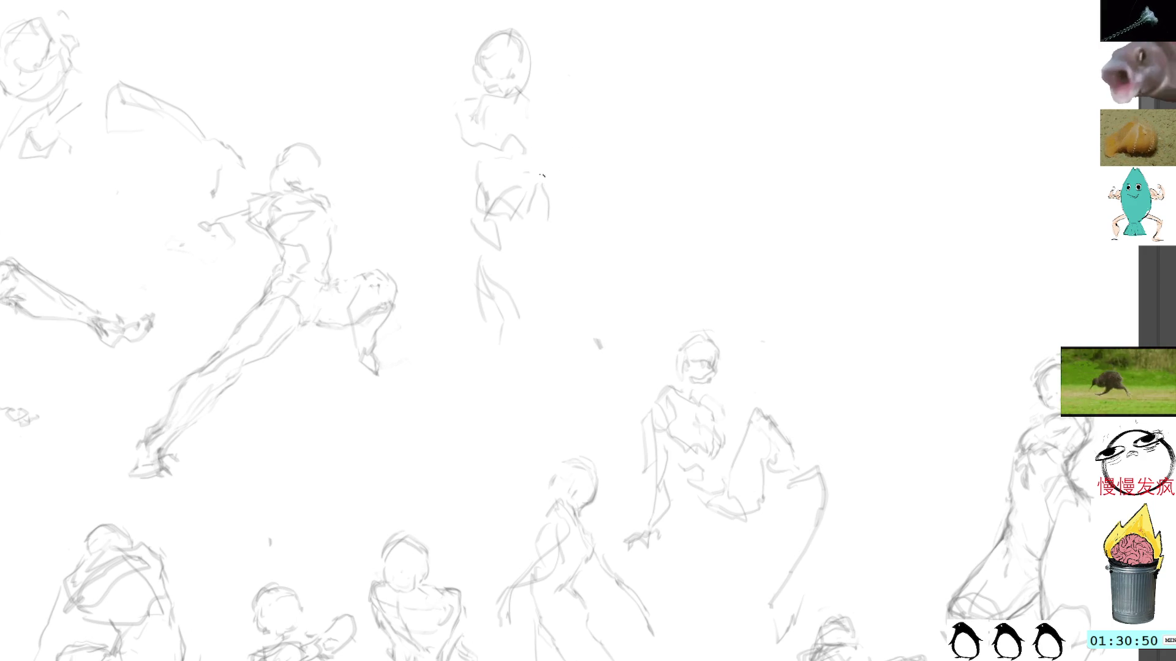
{"action": "mouse_move", "coordinate": [533, 142]}
{"action": "left_mouse_down"}
{"action": "mouse_move", "coordinate": [525, 180]}
{"action": "mouse_move", "coordinate": [553, 197]}
{"action": "mouse_move", "coordinate": [564, 246]}
{"action": "left_mouse_up"}
{"action": "mouse_move", "coordinate": [538, 207]}
{"action": "left_mouse_down"}
{"action": "mouse_move", "coordinate": [548, 288]}
{"action": "mouse_move", "coordinate": [591, 354]}
{"action": "left_mouse_up"}
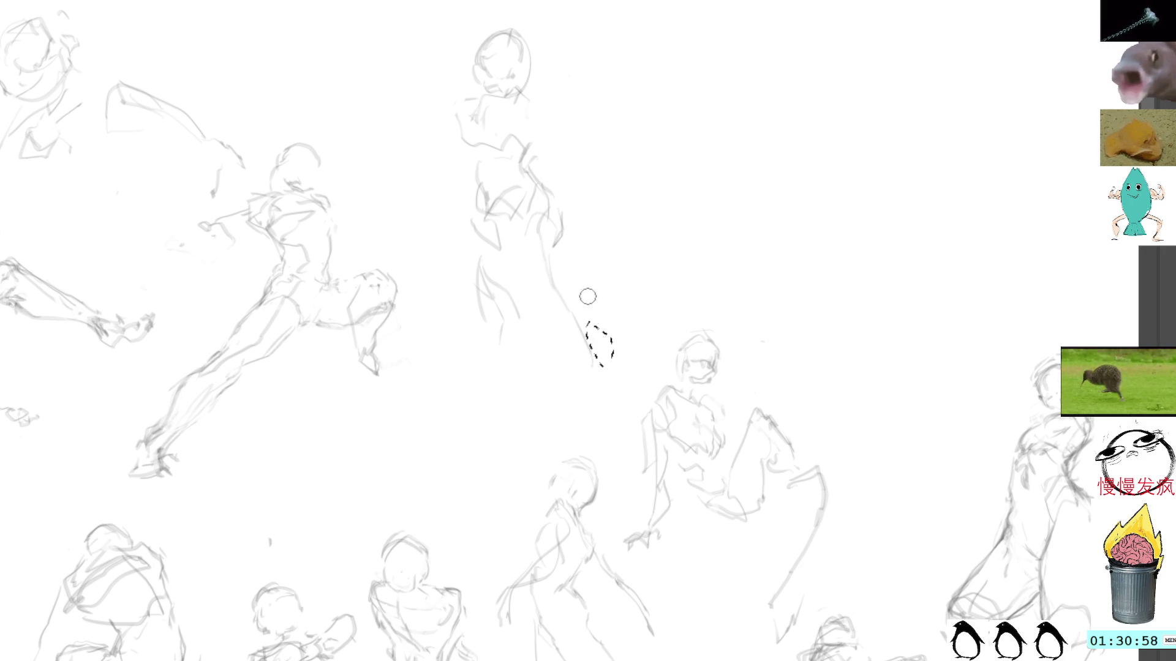
{"action": "mouse_move", "coordinate": [526, 2]}
{"action": "left_mouse_down"}
{"action": "mouse_move", "coordinate": [516, 429]}
{"action": "mouse_move", "coordinate": [526, 4]}
{"action": "left_mouse_up"}
Step: Shift the standing figure slightly left, scaling it a bit smaller, and commit the placement
{"action": "key", "text": "ctrl+t"}
{"action": "left_click_drag", "start_coordinate": [564, 171], "coordinate": [530, 218]}
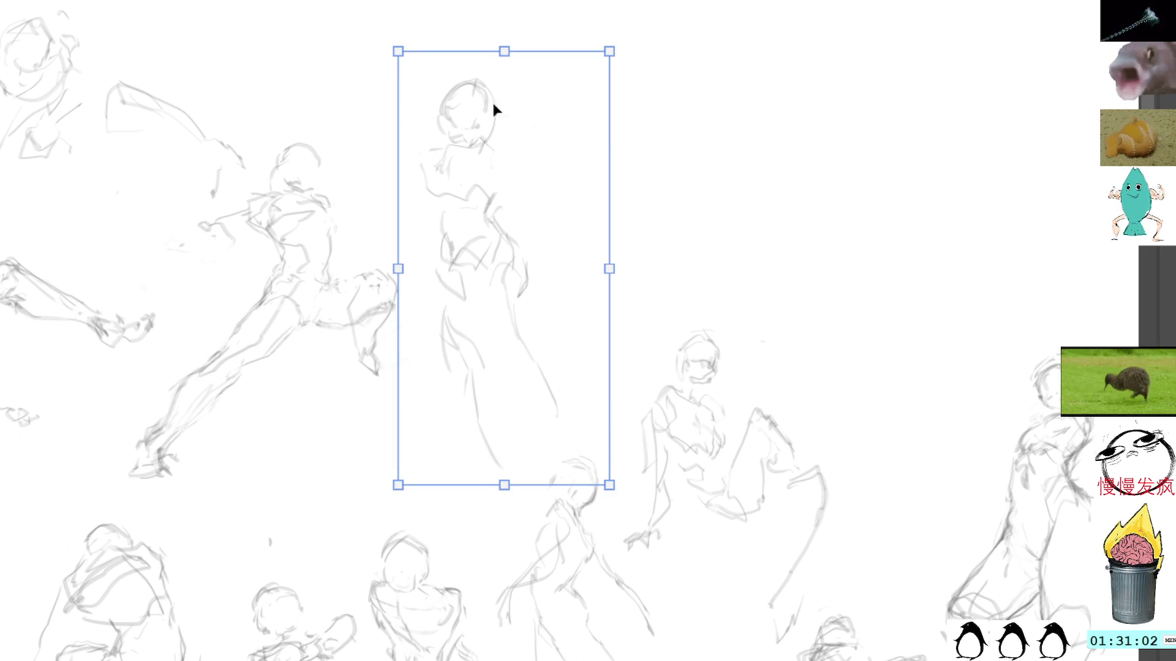
{"action": "mouse_move", "coordinate": [487, 79]}
{"action": "left_mouse_down"}
{"action": "mouse_move", "coordinate": [488, 98]}
{"action": "mouse_move", "coordinate": [503, 98]}
{"action": "left_mouse_up"}
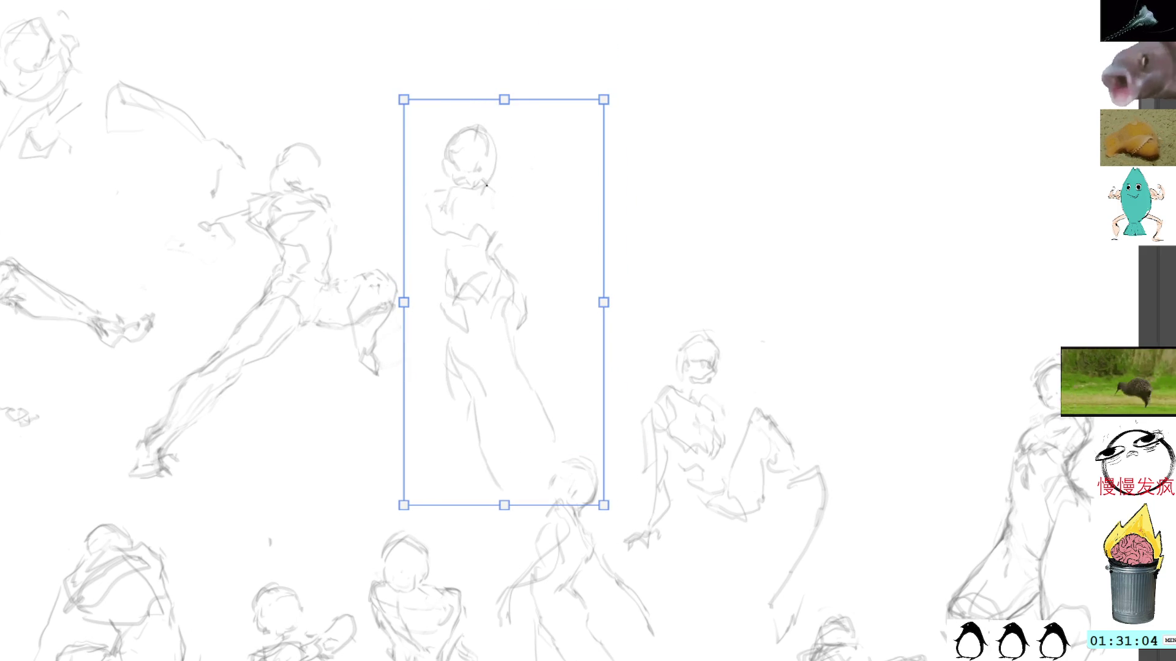
{"action": "mouse_move", "coordinate": [479, 261]}
{"action": "left_mouse_down"}
{"action": "mouse_move", "coordinate": [480, 223]}
{"action": "mouse_move", "coordinate": [462, 224]}
{"action": "left_mouse_up"}
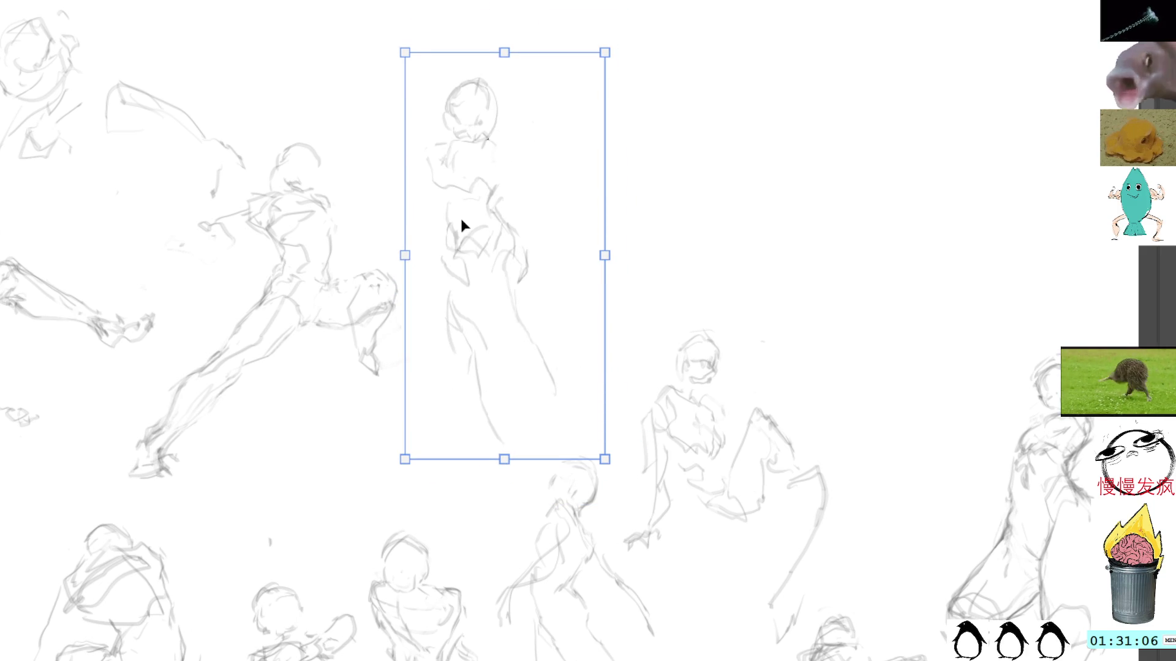
{"action": "key", "text": "Return"}
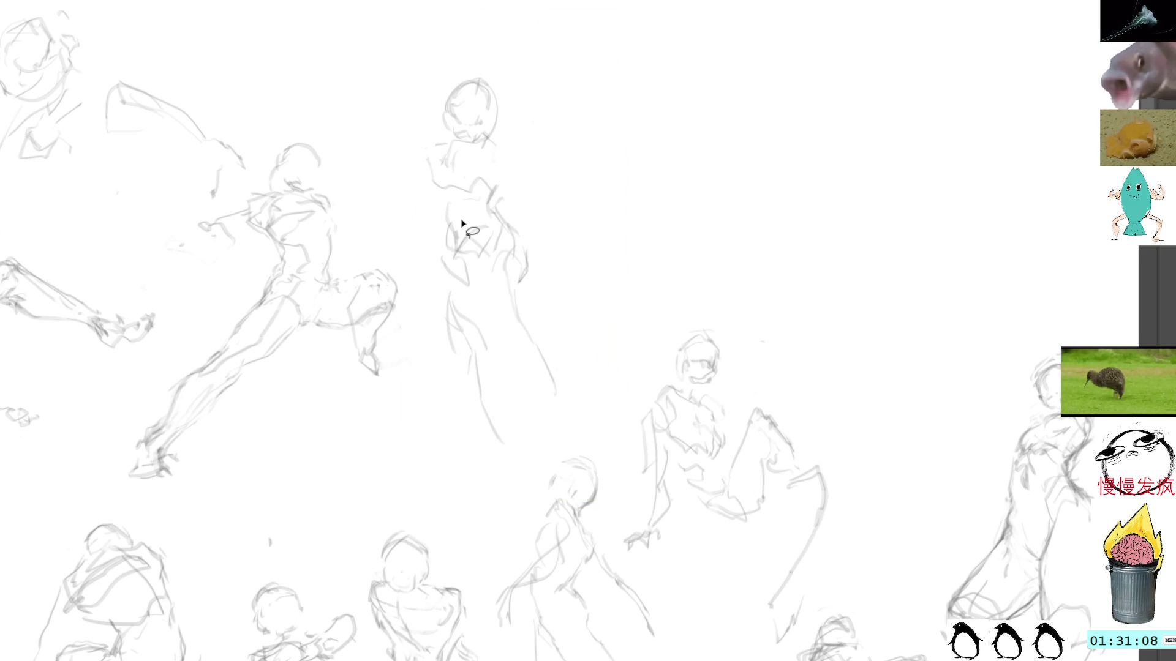
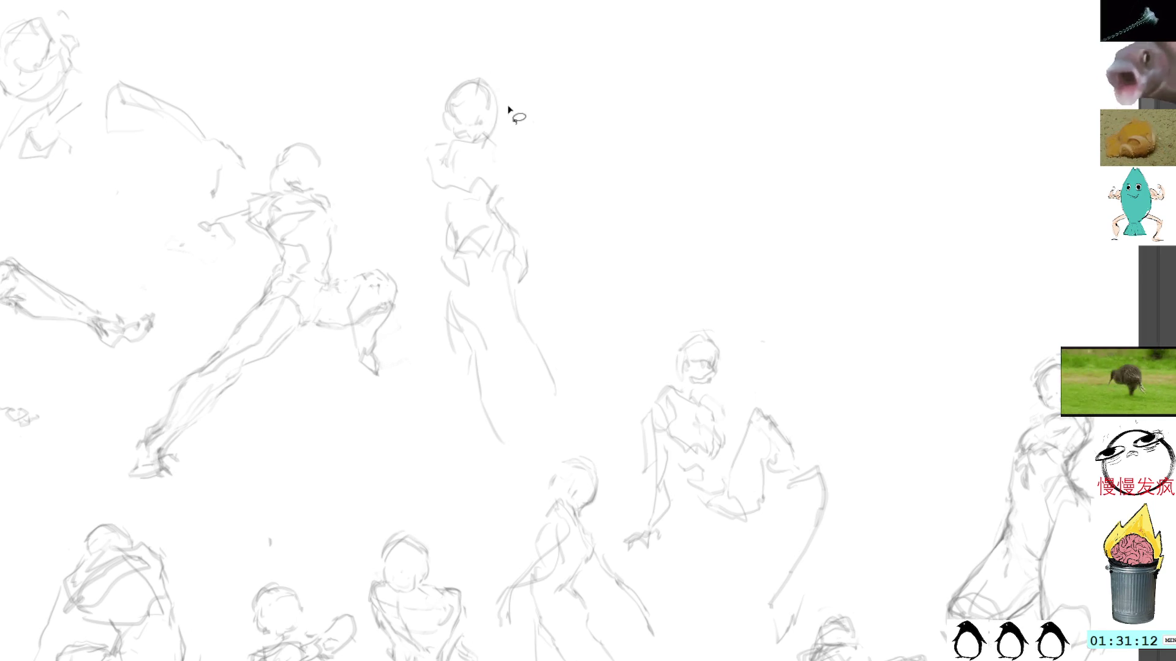
Step: Redraw the central figure's head and left shoulder and arm, and extend its leg line downward
{"action": "left_click_drag", "start_coordinate": [445, 103], "coordinate": [449, 102]}
{"action": "key", "text": "ctrl+d"}
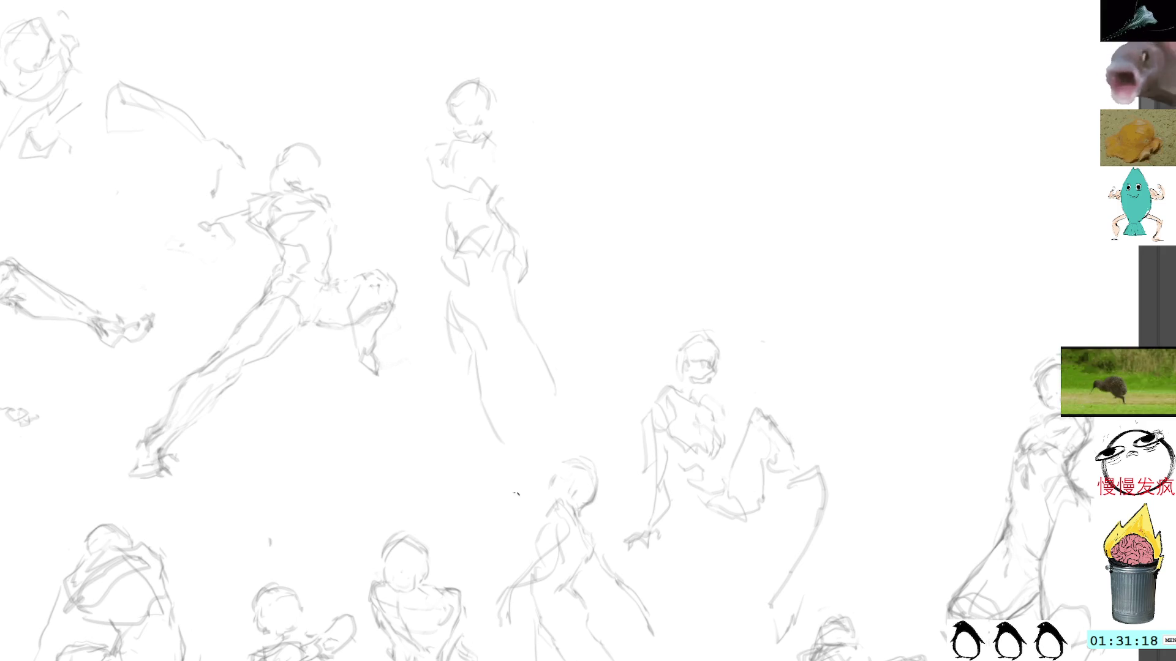
{"action": "left_click_drag", "start_coordinate": [497, 453], "coordinate": [516, 511]}
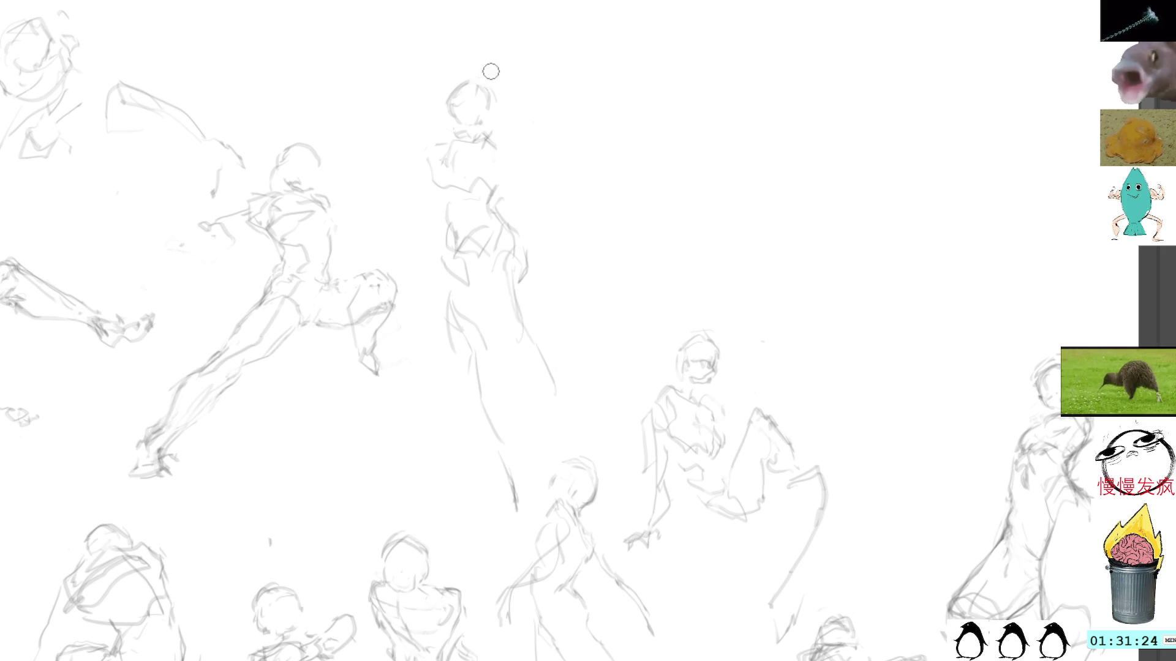
{"action": "left_click_drag", "start_coordinate": [469, 78], "coordinate": [493, 87]}
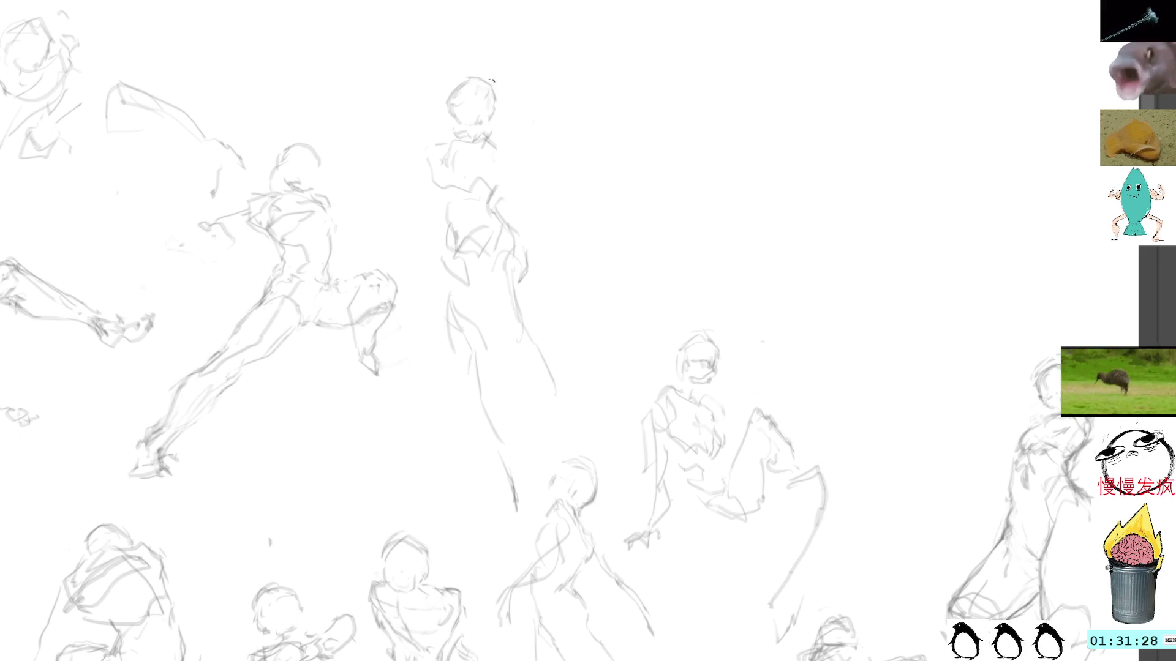
{"action": "left_click_drag", "start_coordinate": [433, 186], "coordinate": [410, 206]}
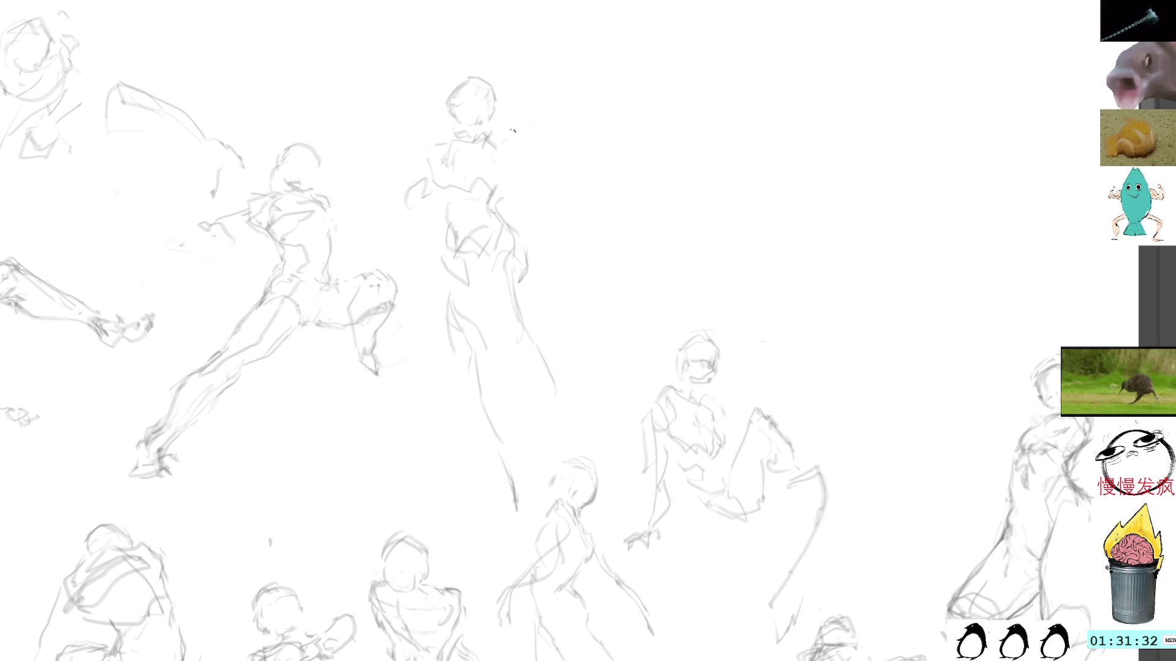
Step: Add a raised arm beside the head with a clenched fist overhead, erasing the stray hand strokes
{"action": "mouse_move", "coordinate": [514, 161]}
{"action": "left_mouse_down"}
{"action": "mouse_move", "coordinate": [553, 123]}
{"action": "mouse_move", "coordinate": [554, 95]}
{"action": "mouse_move", "coordinate": [544, 101]}
{"action": "mouse_move", "coordinate": [531, 72]}
{"action": "mouse_move", "coordinate": [551, 70]}
{"action": "mouse_move", "coordinate": [539, 96]}
{"action": "mouse_move", "coordinate": [528, 87]}
{"action": "left_mouse_up"}
{"action": "key", "text": "Delete"}
{"action": "key", "text": "ctrl+shift+a"}
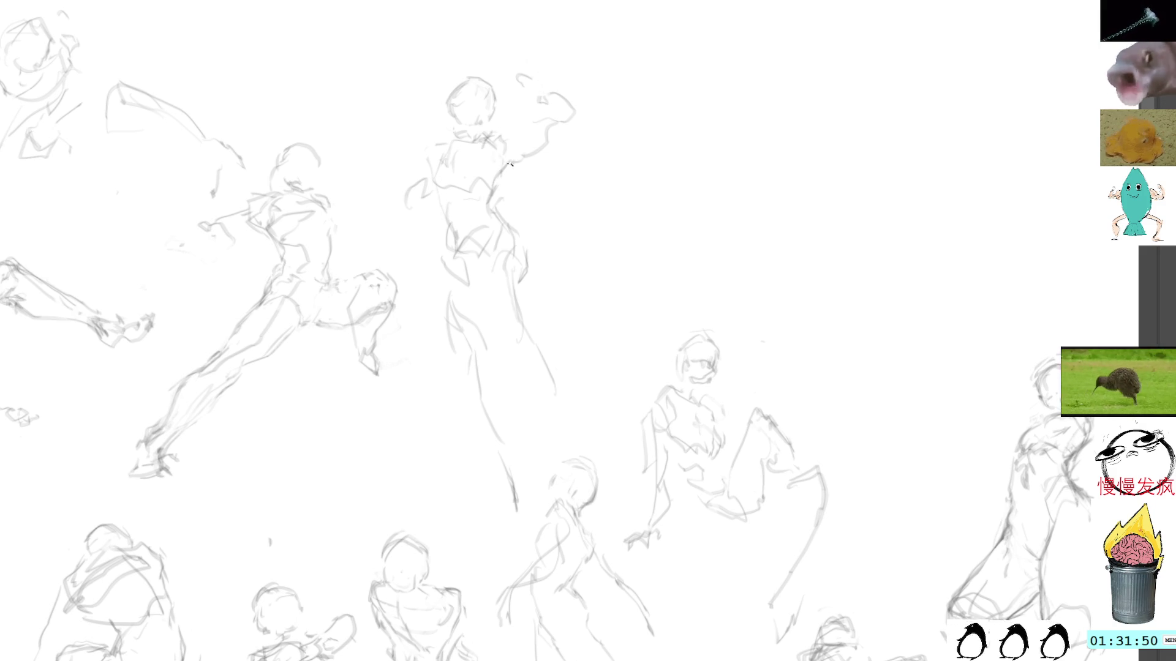
{"action": "mouse_move", "coordinate": [549, 139]}
{"action": "left_mouse_down"}
{"action": "mouse_move", "coordinate": [559, 144]}
{"action": "mouse_move", "coordinate": [566, 114]}
{"action": "left_mouse_up"}
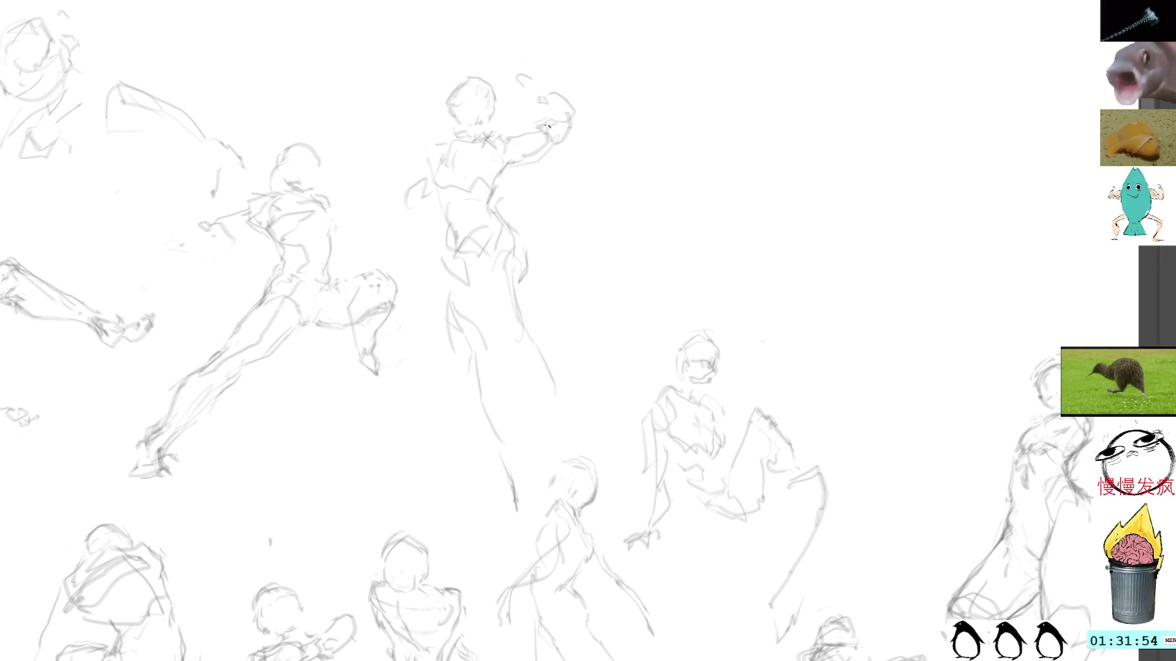
{"action": "mouse_move", "coordinate": [561, 134]}
{"action": "left_mouse_down"}
{"action": "mouse_move", "coordinate": [480, 53]}
{"action": "mouse_move", "coordinate": [442, 49]}
{"action": "mouse_move", "coordinate": [482, 60]}
{"action": "left_mouse_up"}
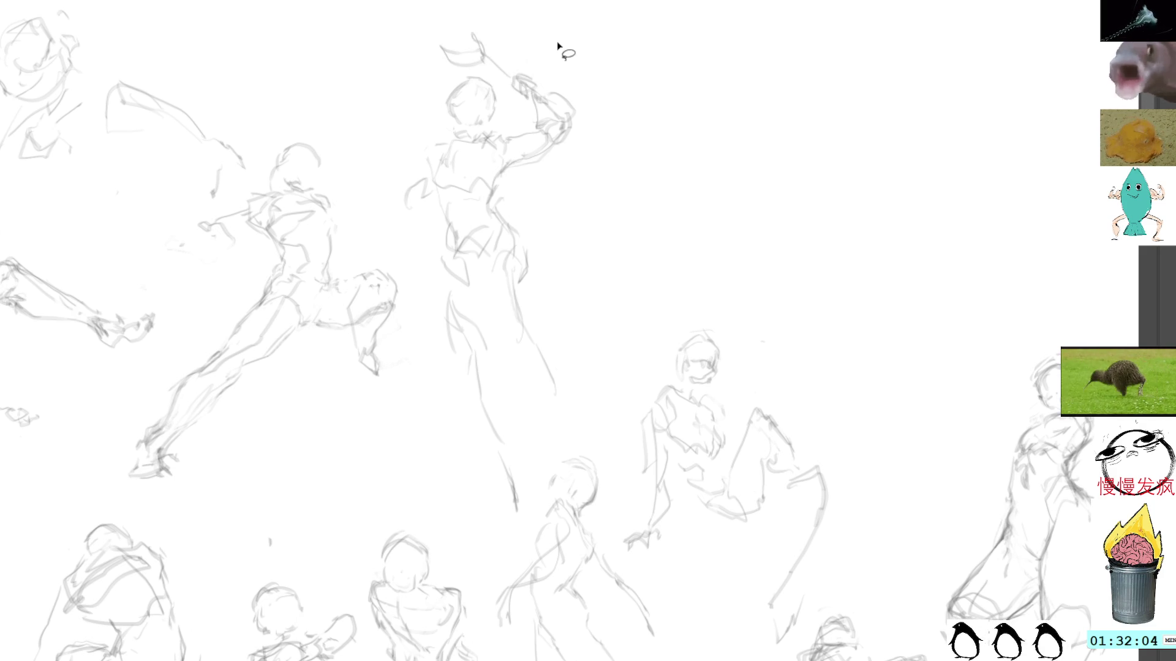
Step: Erase the raised-fist figure's old lower-leg and thigh lines
{"action": "mouse_move", "coordinate": [551, 72]}
{"action": "left_mouse_down"}
{"action": "mouse_move", "coordinate": [561, 113]}
{"action": "mouse_move", "coordinate": [594, 97]}
{"action": "left_mouse_up"}
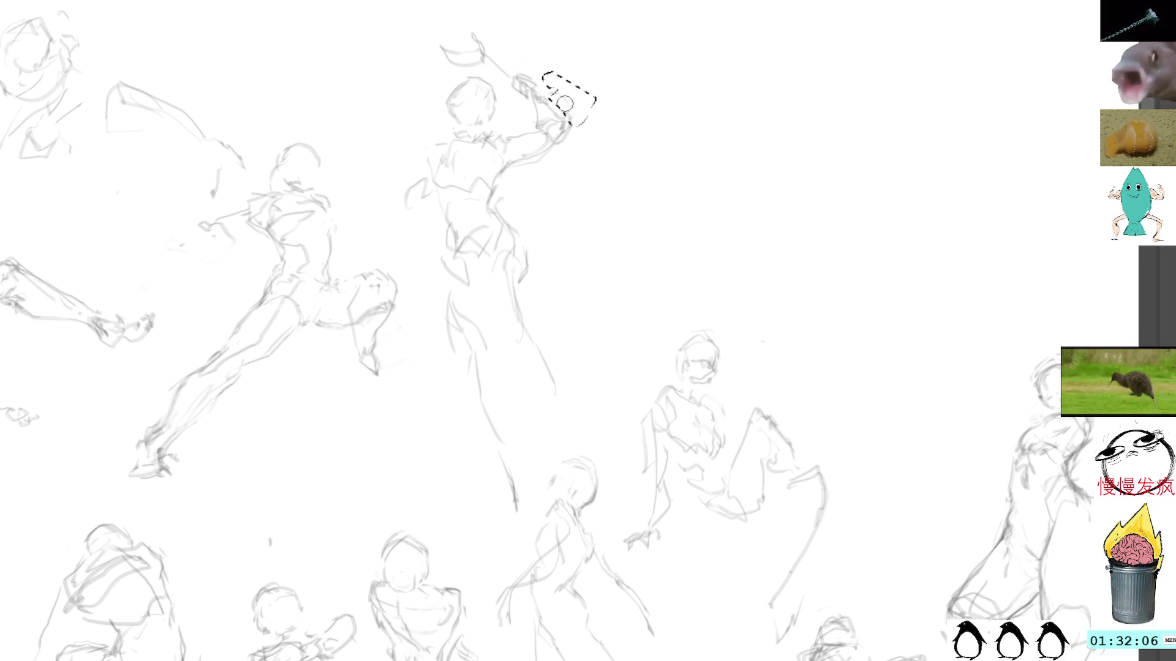
{"action": "mouse_move", "coordinate": [488, 220]}
{"action": "left_mouse_down"}
{"action": "mouse_move", "coordinate": [497, 228]}
{"action": "mouse_move", "coordinate": [460, 260]}
{"action": "left_mouse_up"}
{"action": "left_click", "coordinate": [525, 200]}
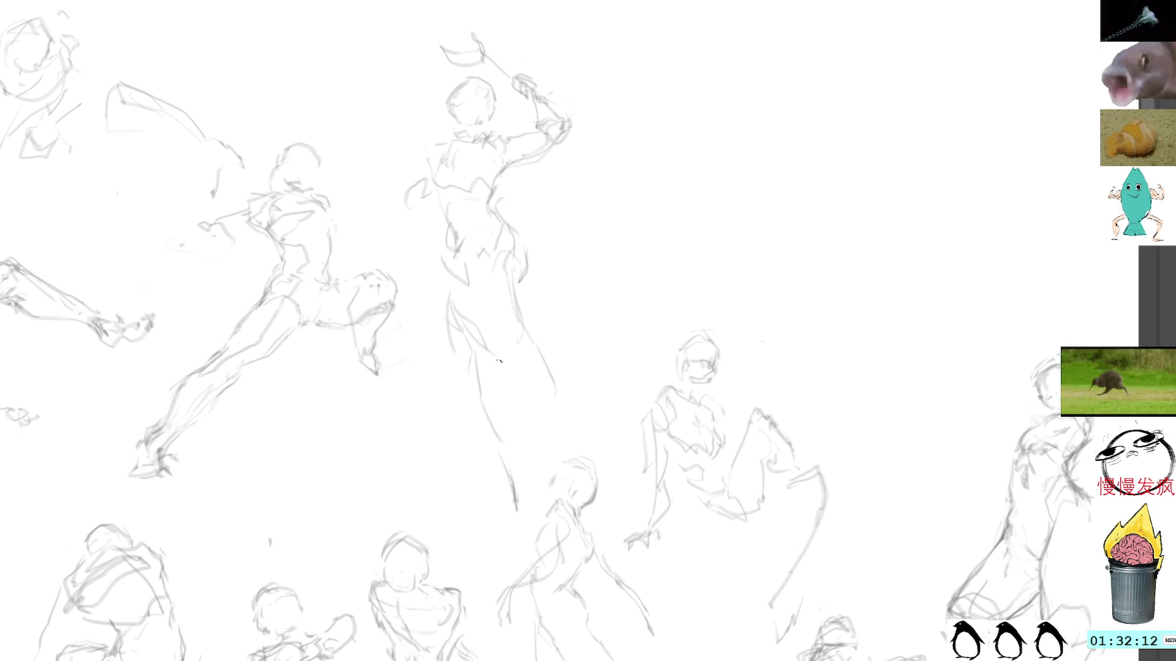
{"action": "mouse_move", "coordinate": [537, 479]}
{"action": "left_mouse_down"}
{"action": "mouse_move", "coordinate": [485, 375]}
{"action": "mouse_move", "coordinate": [522, 539]}
{"action": "left_mouse_up"}
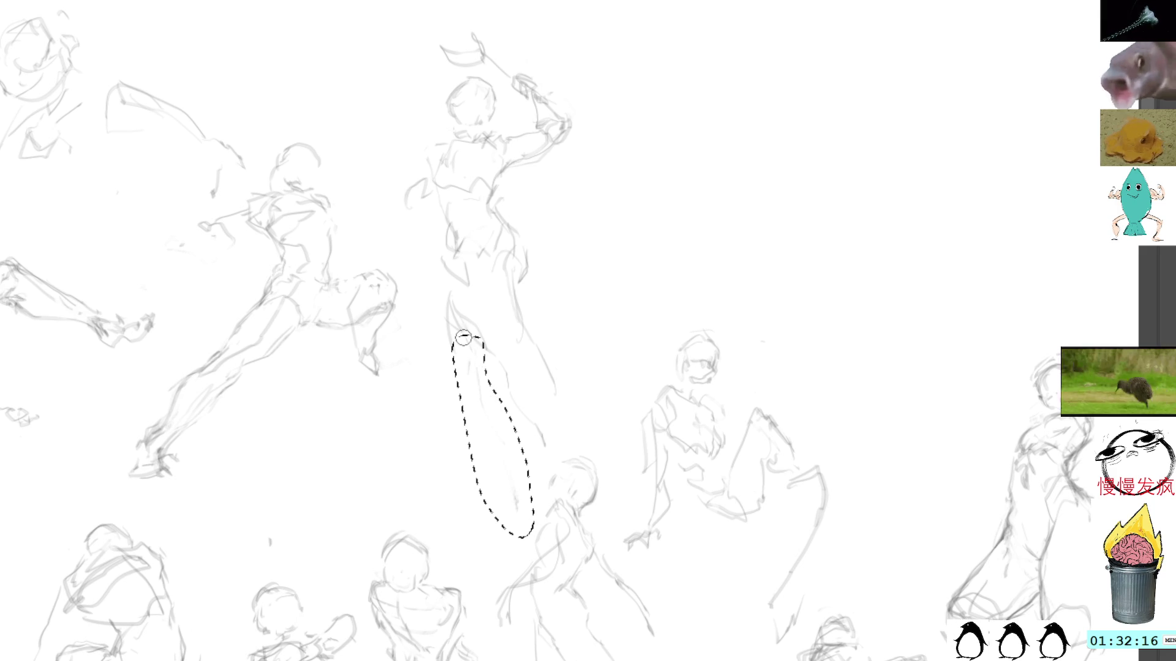
{"action": "key", "text": "Delete"}
{"action": "key", "text": "ctrl+d"}
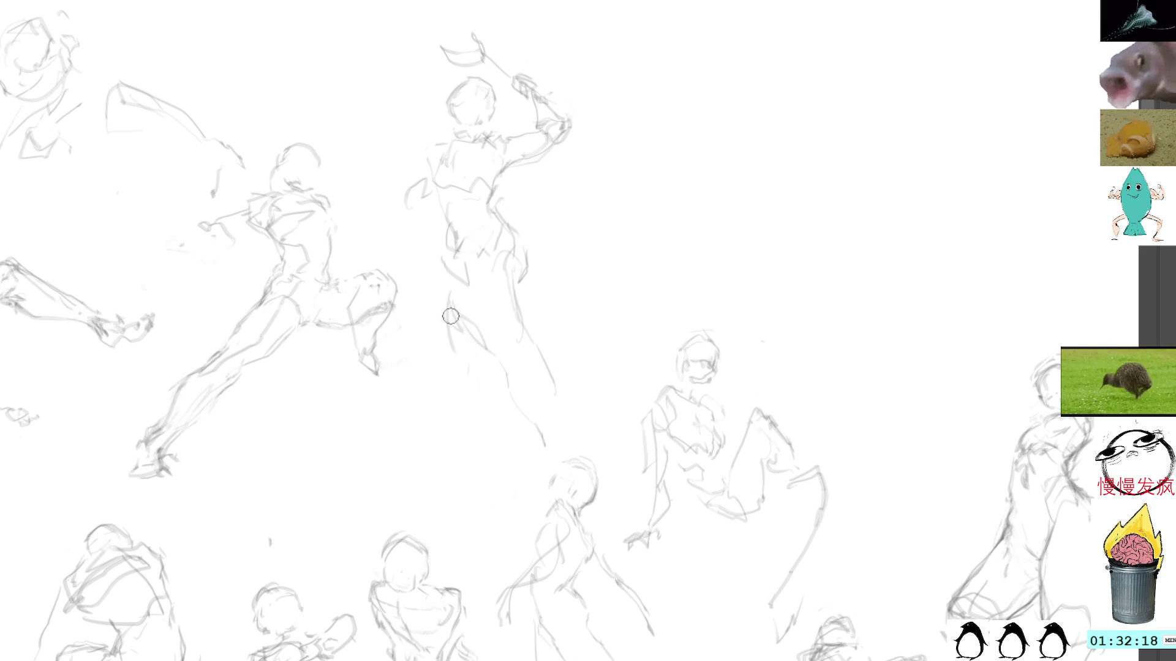
{"action": "mouse_move", "coordinate": [480, 357]}
{"action": "left_mouse_down"}
{"action": "mouse_move", "coordinate": [468, 299]}
{"action": "mouse_move", "coordinate": [449, 286]}
{"action": "left_mouse_up"}
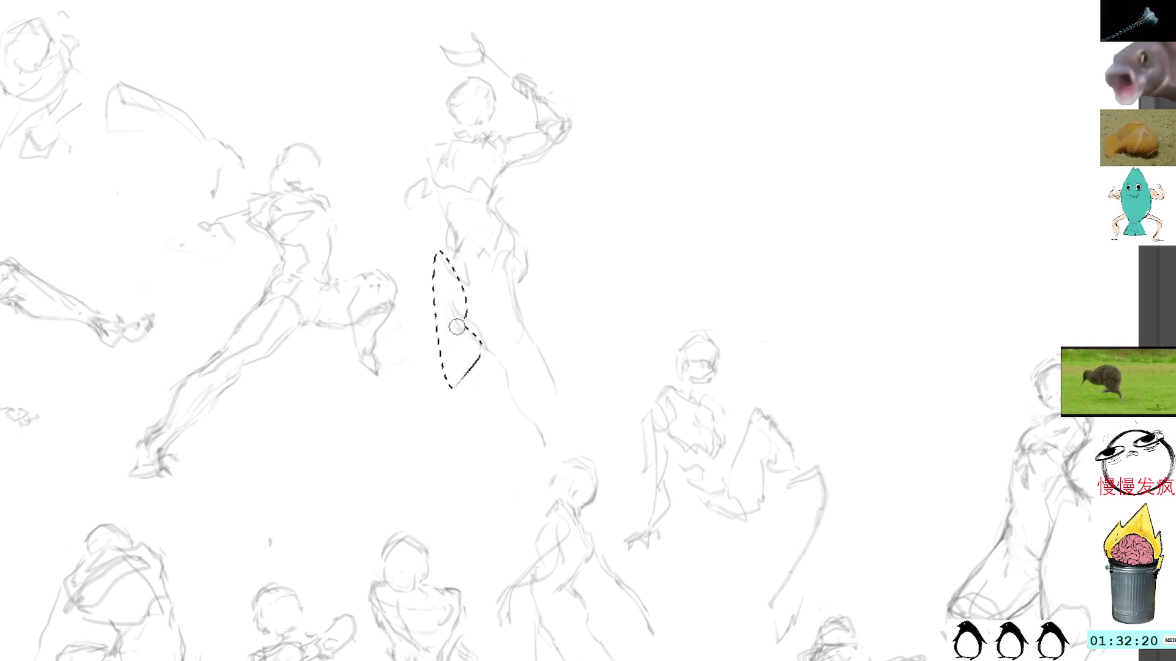
{"action": "key", "text": "Delete"}
{"action": "key", "text": "ctrl+d"}
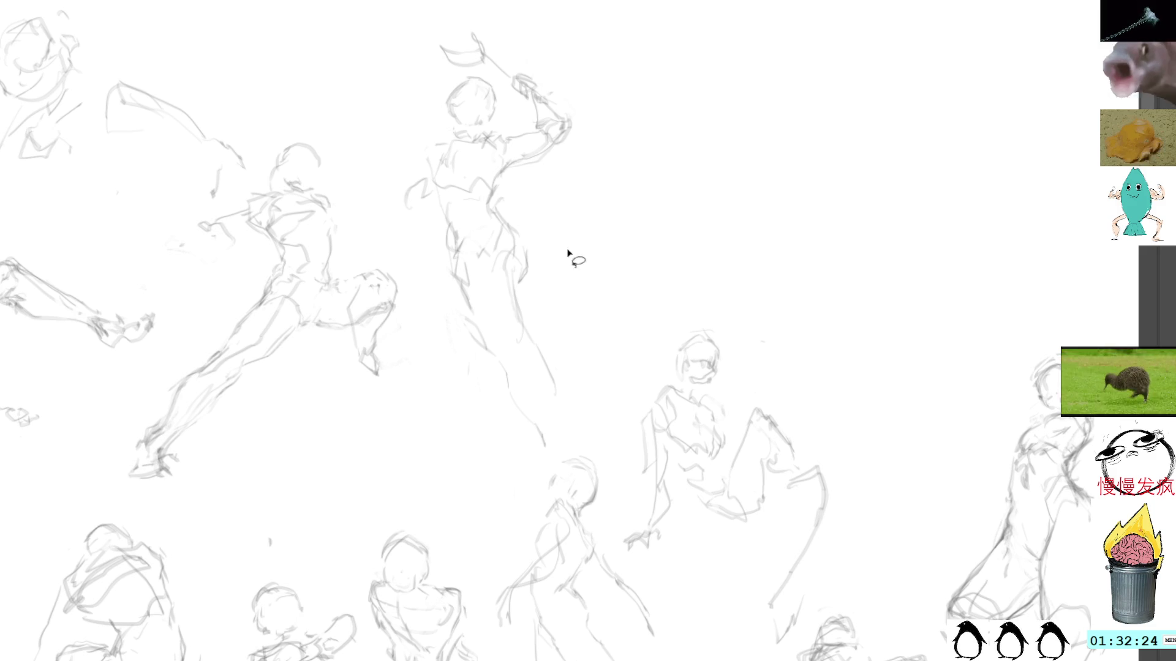
Step: Move the figure upward, narrow it with Free Transform, and draw its new long leg
{"action": "mouse_move", "coordinate": [608, 251]}
{"action": "left_mouse_down"}
{"action": "mouse_move", "coordinate": [656, 93]}
{"action": "mouse_move", "coordinate": [625, 34]}
{"action": "mouse_move", "coordinate": [418, 17]}
{"action": "mouse_move", "coordinate": [402, 239]}
{"action": "mouse_move", "coordinate": [557, 472]}
{"action": "mouse_move", "coordinate": [615, 271]}
{"action": "left_mouse_up"}
{"action": "key", "text": "ctrl+t"}
{"action": "left_click_drag", "start_coordinate": [591, 204], "coordinate": [594, 146]}
{"action": "left_click_drag", "start_coordinate": [657, 171], "coordinate": [642, 171]}
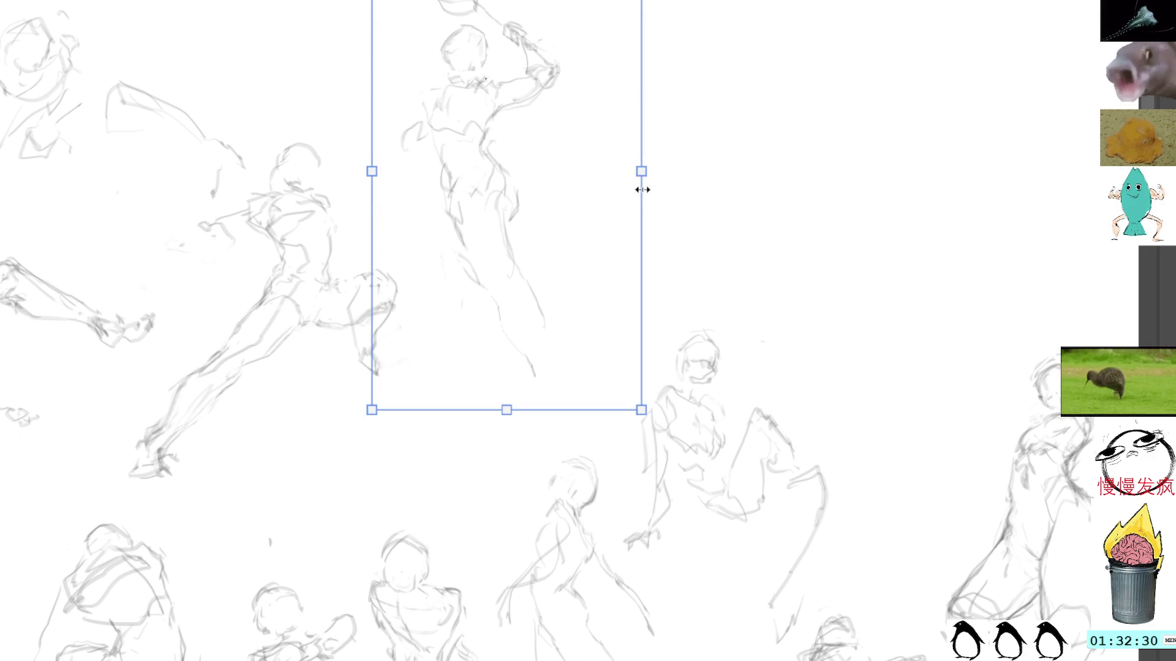
{"action": "key", "text": "Return"}
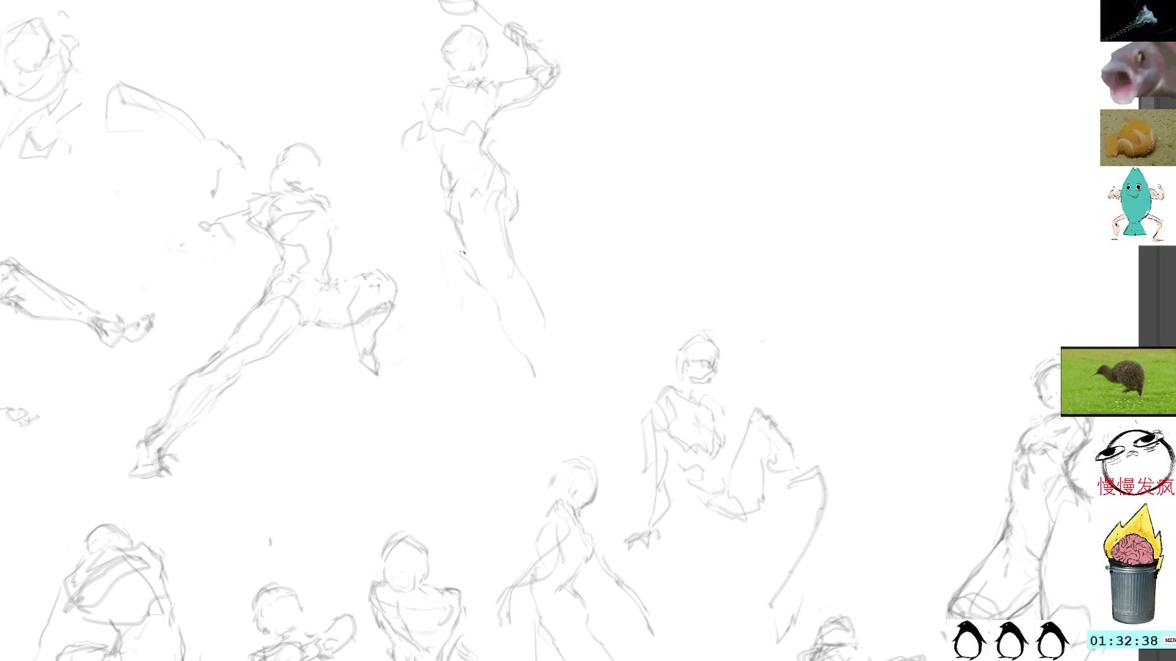
{"action": "left_click_drag", "start_coordinate": [476, 287], "coordinate": [544, 421]}
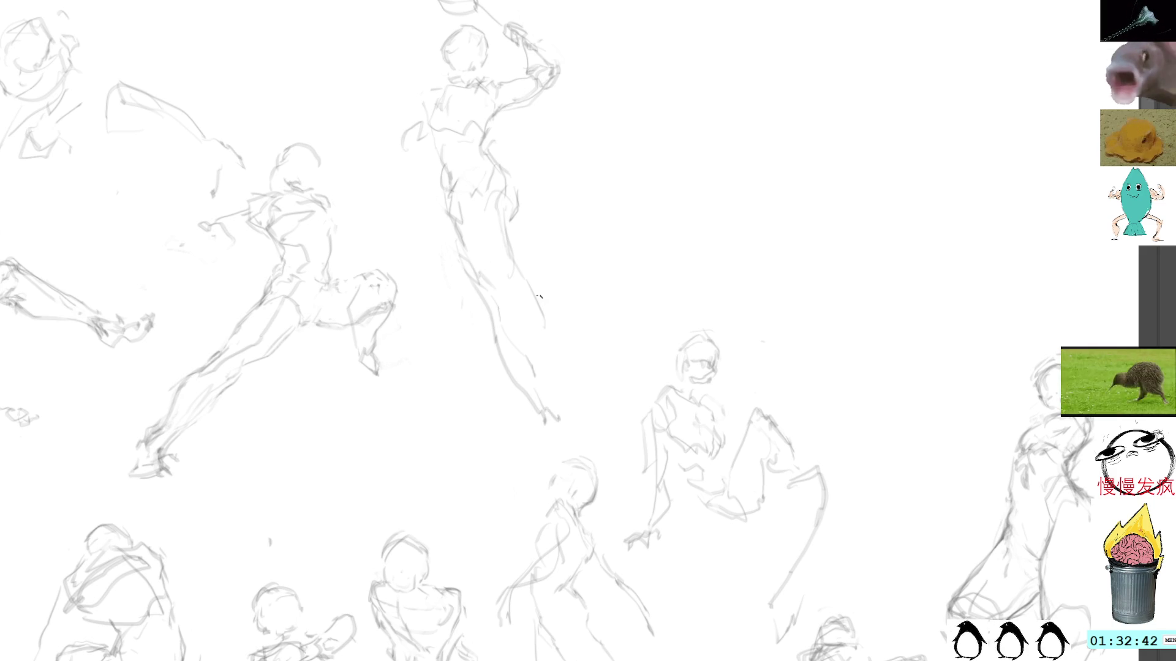
{"action": "left_click_drag", "start_coordinate": [682, 103], "coordinate": [715, 95]}
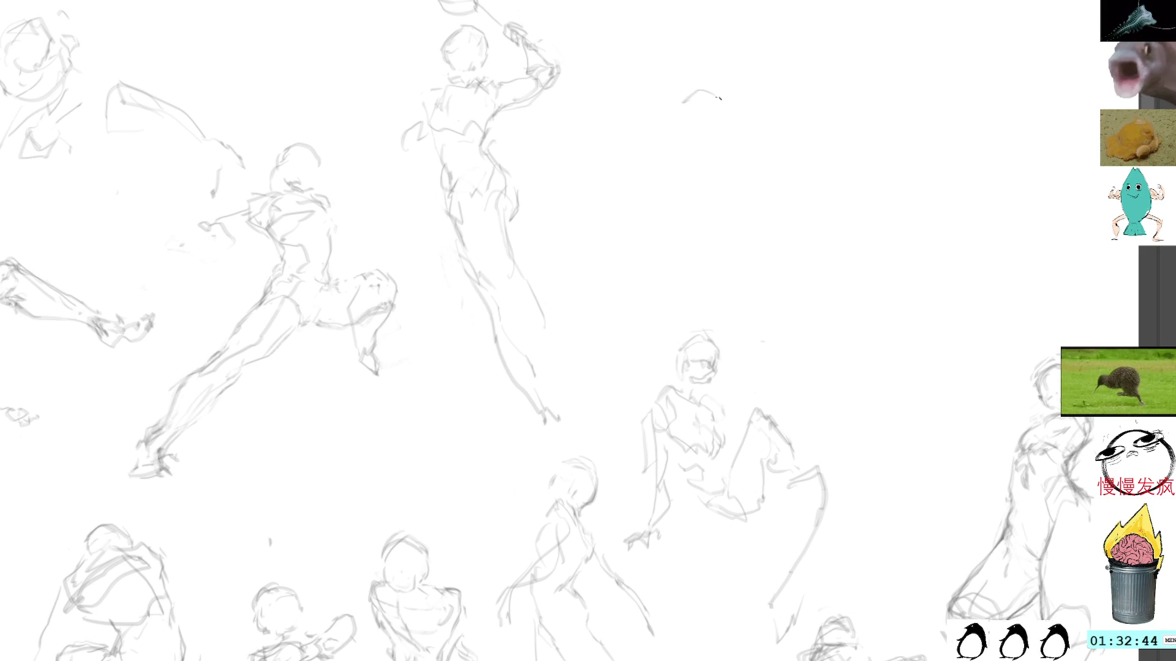
Step: Sketch a new figure's head, shoulder and arm extending down to the right
{"action": "mouse_move", "coordinate": [706, 136]}
{"action": "left_mouse_down"}
{"action": "mouse_move", "coordinate": [698, 89]}
{"action": "mouse_move", "coordinate": [729, 129]}
{"action": "mouse_move", "coordinate": [711, 142]}
{"action": "left_mouse_up"}
{"action": "mouse_move", "coordinate": [721, 92]}
{"action": "left_mouse_down"}
{"action": "mouse_move", "coordinate": [730, 115]}
{"action": "mouse_move", "coordinate": [683, 162]}
{"action": "mouse_move", "coordinate": [720, 217]}
{"action": "mouse_move", "coordinate": [747, 197]}
{"action": "mouse_move", "coordinate": [792, 219]}
{"action": "left_mouse_up"}
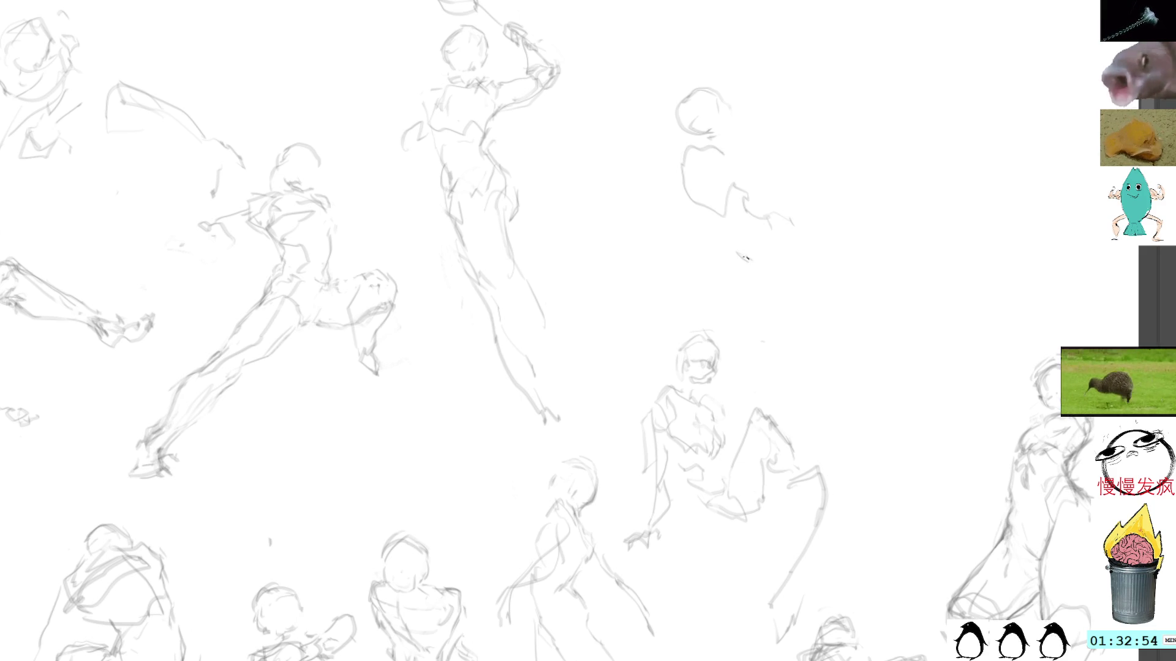
{"action": "mouse_move", "coordinate": [727, 243]}
{"action": "left_mouse_down"}
{"action": "mouse_move", "coordinate": [684, 274]}
{"action": "mouse_move", "coordinate": [757, 278]}
{"action": "left_mouse_up"}
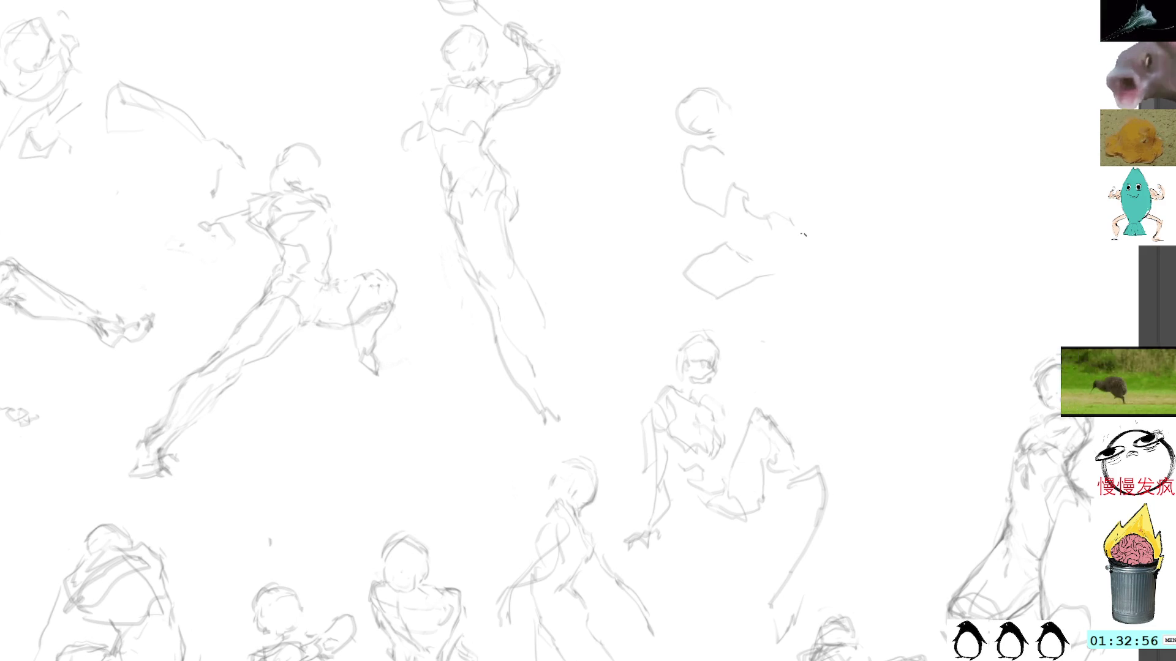
{"action": "mouse_move", "coordinate": [858, 274]}
{"action": "left_mouse_down"}
{"action": "mouse_move", "coordinate": [940, 301]}
{"action": "mouse_move", "coordinate": [969, 334]}
{"action": "left_mouse_up"}
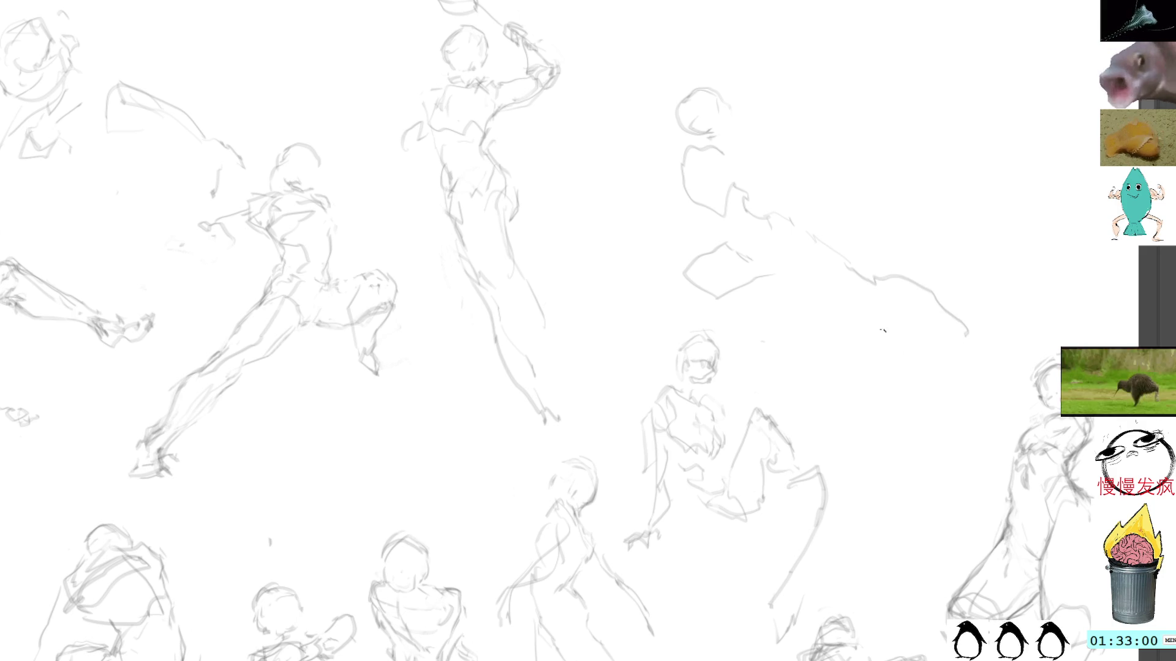
{"action": "left_click_drag", "start_coordinate": [858, 137], "coordinate": [772, 173]}
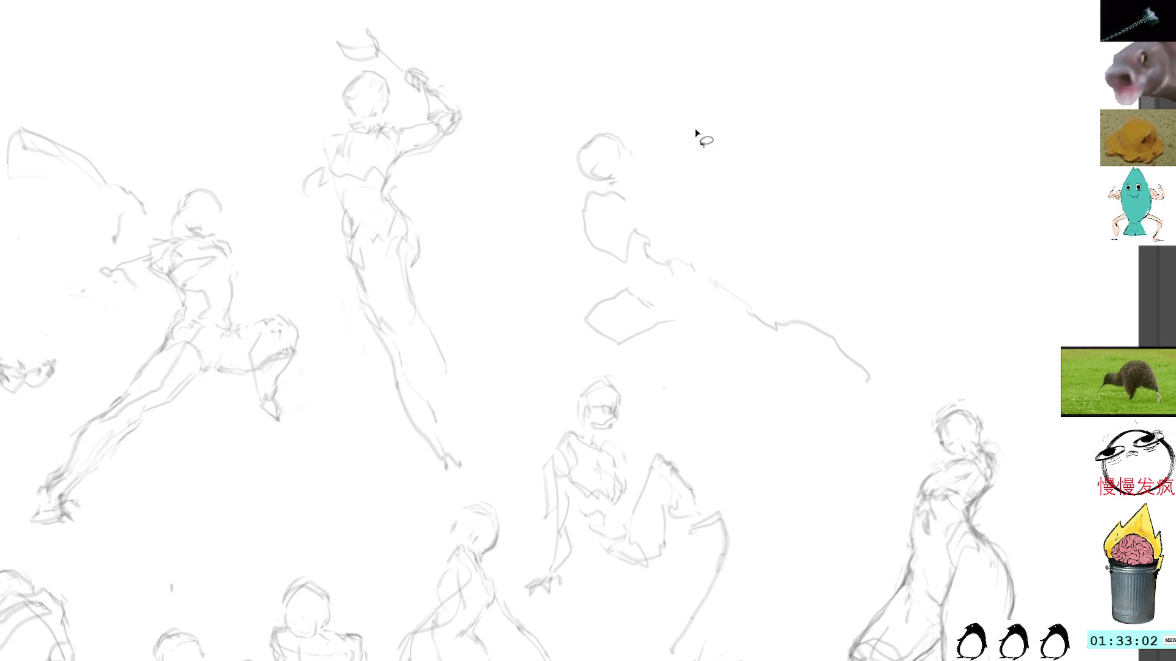
Step: Erase the stray stroke trailing off the central figure and sketch new arm and lower-body lines
{"action": "mouse_move", "coordinate": [672, 244]}
{"action": "left_mouse_down"}
{"action": "mouse_move", "coordinate": [854, 413]}
{"action": "mouse_move", "coordinate": [673, 241]}
{"action": "left_mouse_up"}
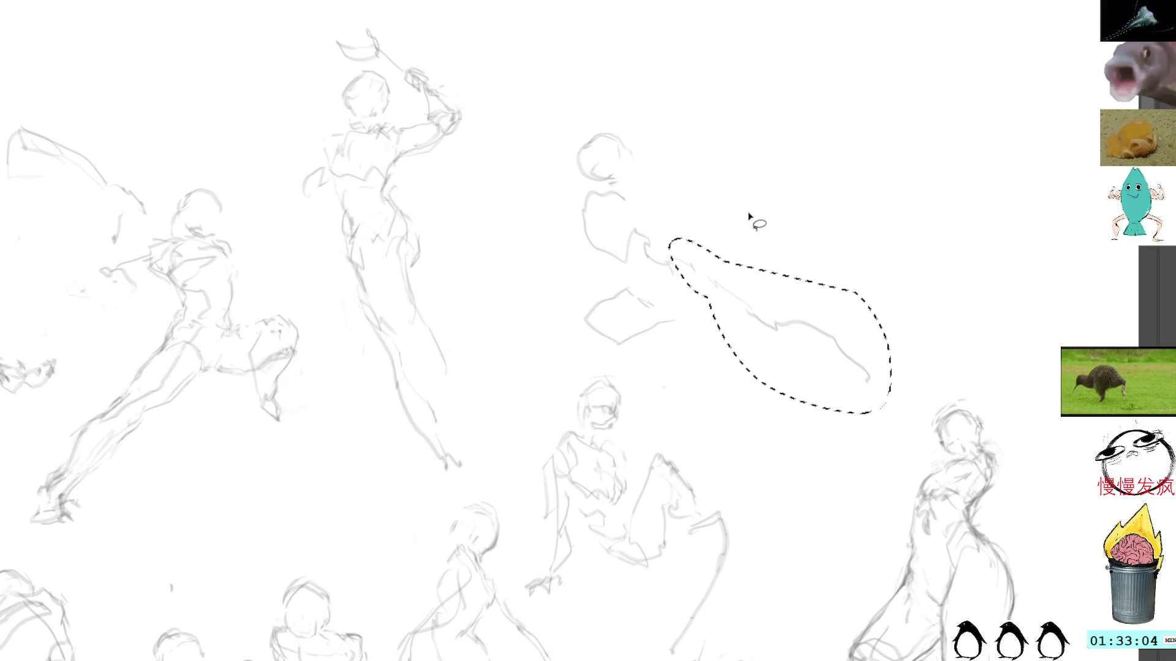
{"action": "key", "text": "Delete"}
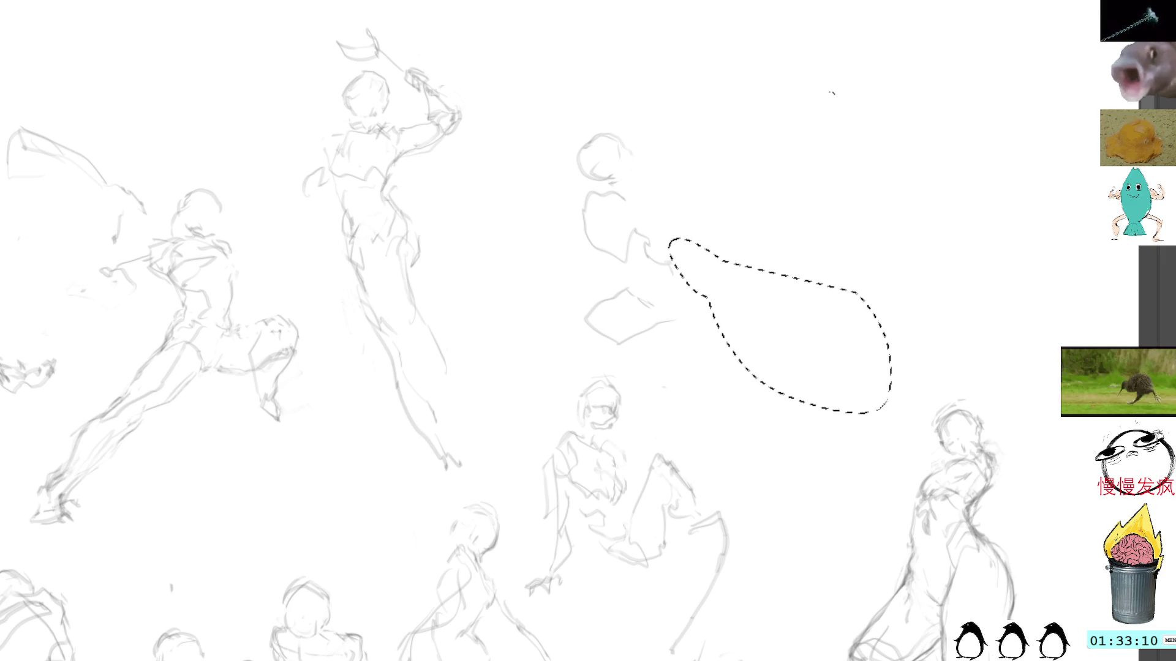
{"action": "key", "text": "ctrl+d"}
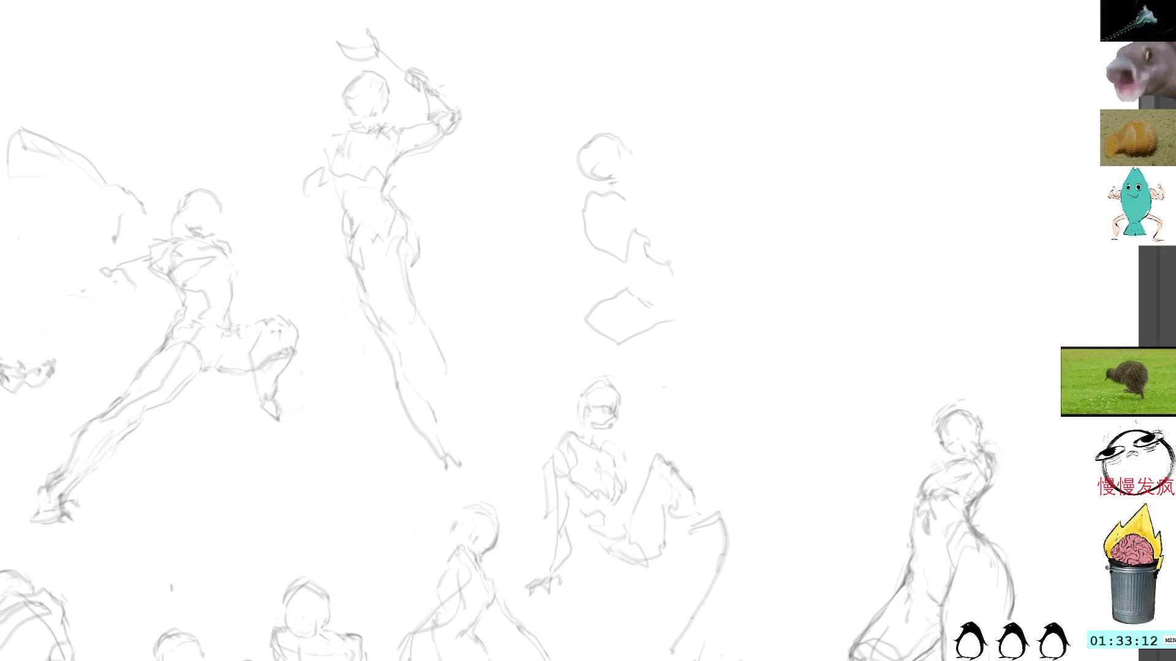
{"action": "mouse_move", "coordinate": [654, 252]}
{"action": "left_mouse_down"}
{"action": "mouse_move", "coordinate": [674, 263]}
{"action": "mouse_move", "coordinate": [657, 251]}
{"action": "mouse_move", "coordinate": [708, 239]}
{"action": "mouse_move", "coordinate": [695, 292]}
{"action": "left_mouse_up"}
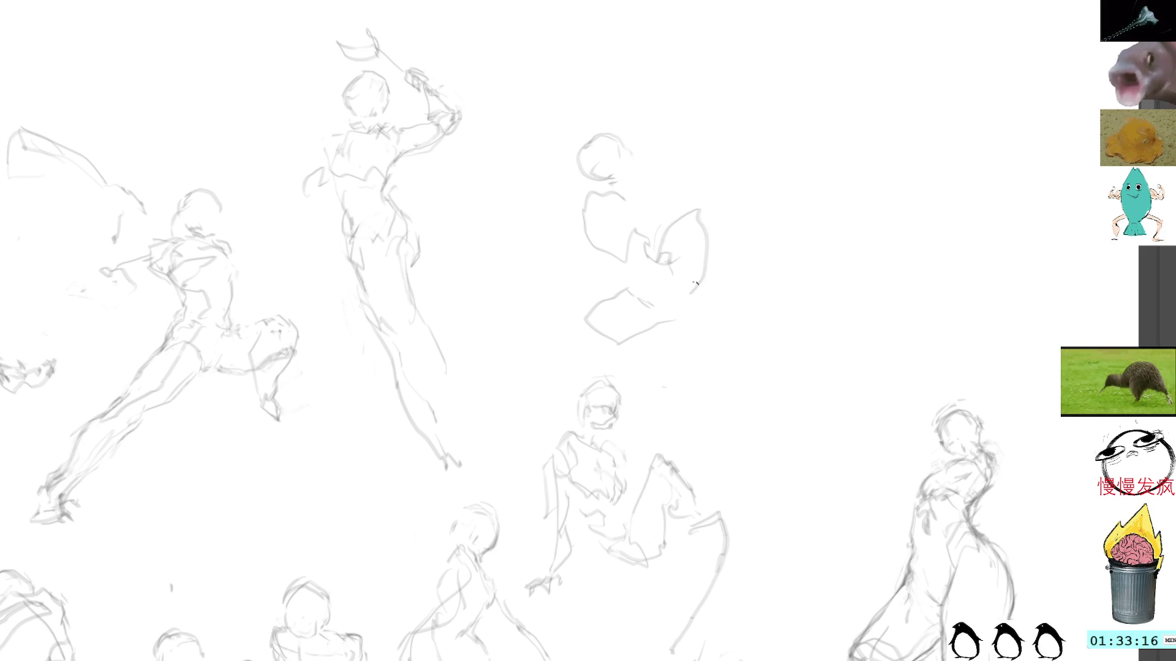
{"action": "left_click_drag", "start_coordinate": [696, 245], "coordinate": [761, 336]}
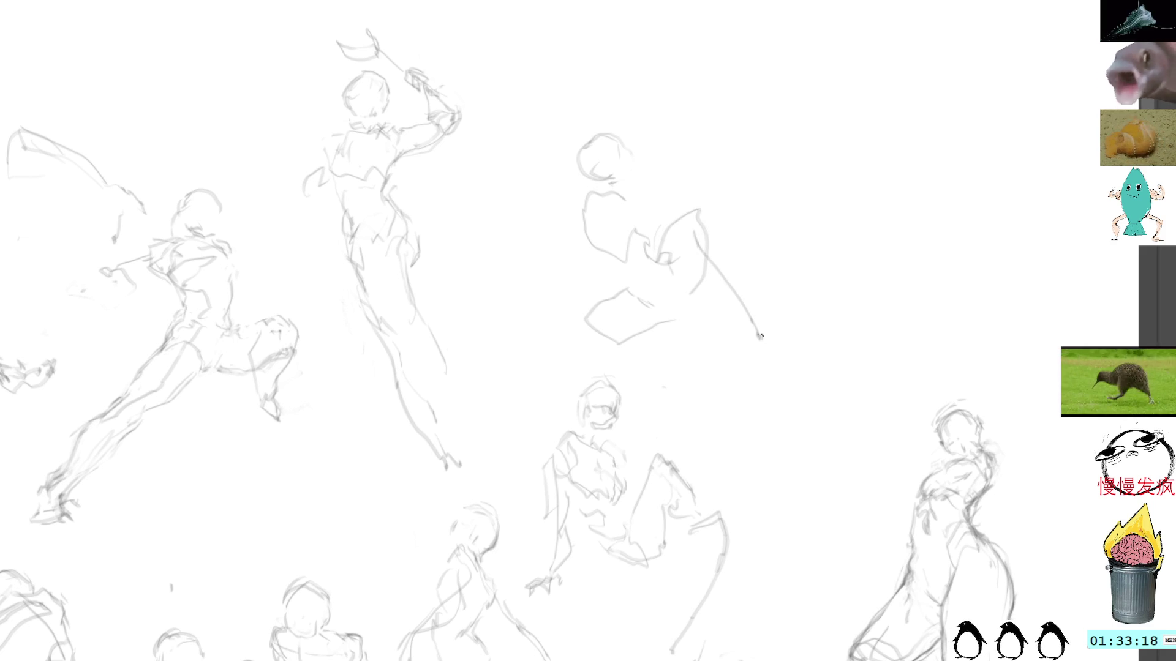
{"action": "left_click_drag", "start_coordinate": [698, 225], "coordinate": [763, 326]}
{"action": "mouse_move", "coordinate": [597, 313]}
{"action": "left_mouse_down"}
{"action": "mouse_move", "coordinate": [585, 333]}
{"action": "mouse_move", "coordinate": [623, 337]}
{"action": "left_mouse_up"}
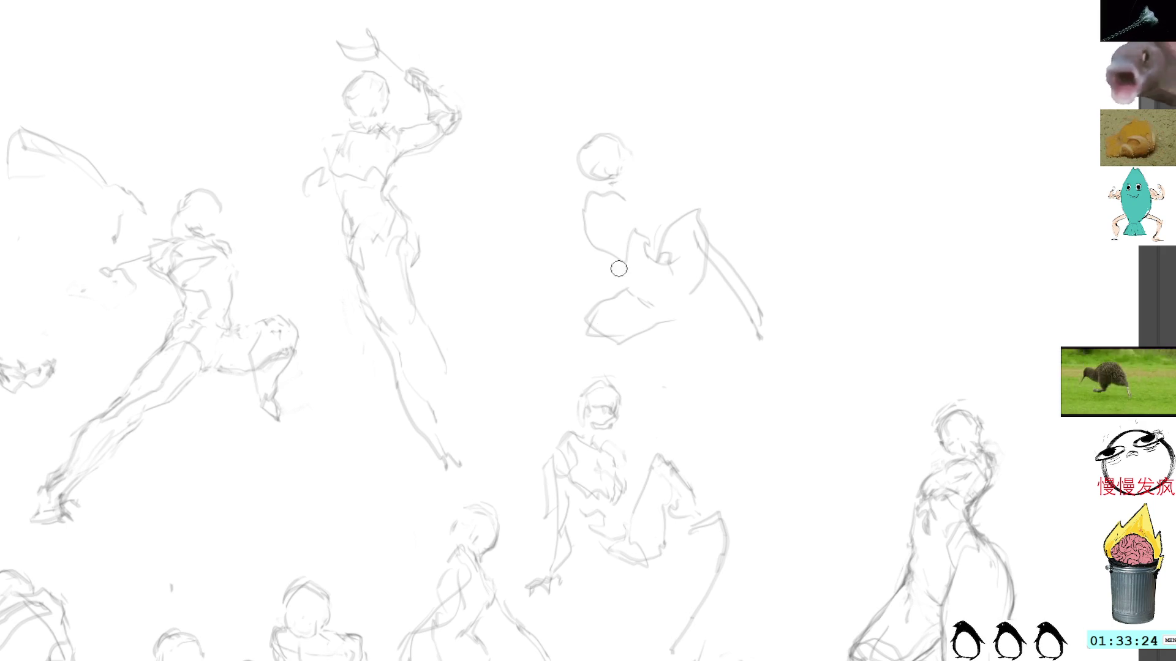
Step: Erase the whole unfinished figure sketch, leaving the upper-middle area blank
{"action": "mouse_move", "coordinate": [664, 97]}
{"action": "left_mouse_down"}
{"action": "mouse_move", "coordinate": [581, 359]}
{"action": "mouse_move", "coordinate": [798, 318]}
{"action": "mouse_move", "coordinate": [760, 166]}
{"action": "left_mouse_up"}
{"action": "key", "text": "ctrl+shift+a"}
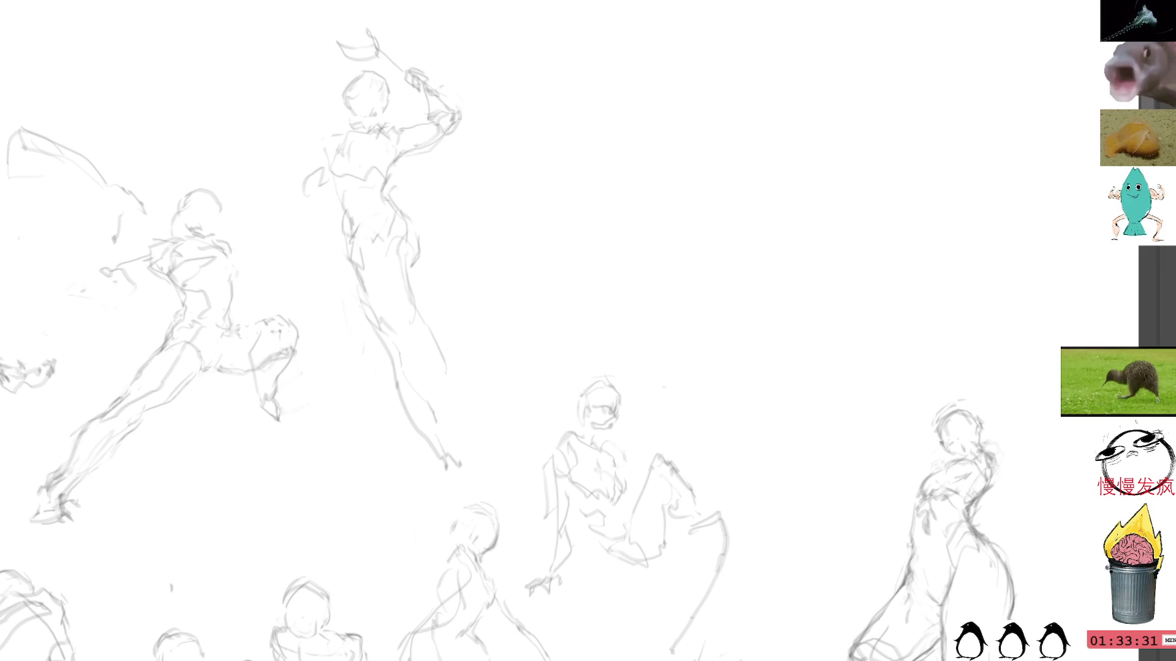
{"action": "left_click_drag", "start_coordinate": [566, 123], "coordinate": [603, 95]}
{"action": "key", "text": "ctrl+shift+a"}
{"action": "mouse_move", "coordinate": [735, 119]}
{"action": "left_mouse_down"}
{"action": "mouse_move", "coordinate": [715, 163]}
{"action": "mouse_move", "coordinate": [766, 131]}
{"action": "mouse_move", "coordinate": [738, 172]}
{"action": "mouse_move", "coordinate": [698, 164]}
{"action": "mouse_move", "coordinate": [708, 195]}
{"action": "mouse_move", "coordinate": [764, 199]}
{"action": "mouse_move", "coordinate": [722, 212]}
{"action": "mouse_move", "coordinate": [765, 270]}
{"action": "left_mouse_up"}
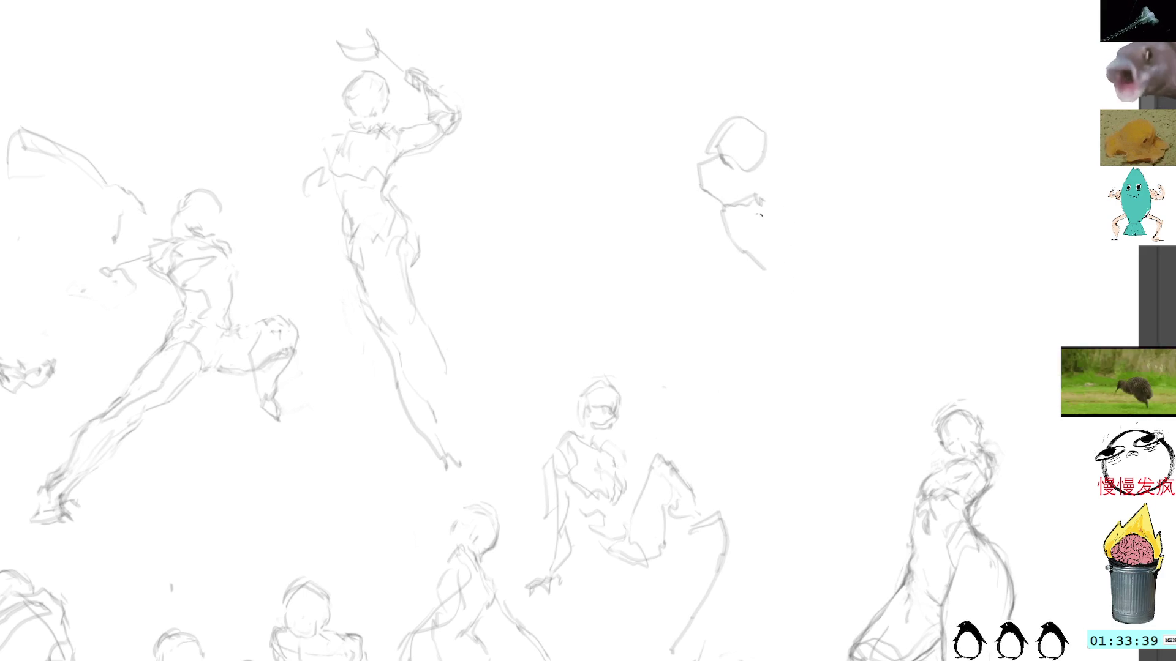
{"action": "left_click_drag", "start_coordinate": [758, 185], "coordinate": [827, 279]}
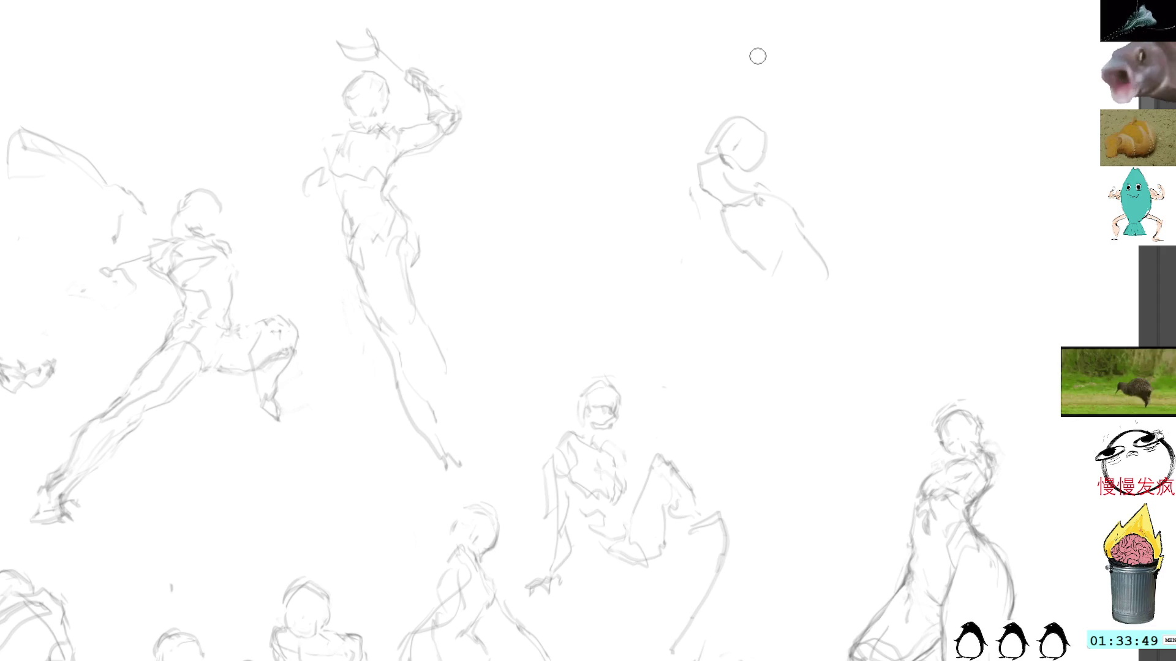
{"action": "key", "text": "m"}
{"action": "mouse_move", "coordinate": [760, 69]}
{"action": "left_mouse_down"}
{"action": "mouse_move", "coordinate": [897, 254]}
{"action": "mouse_move", "coordinate": [888, 249]}
{"action": "left_mouse_up"}
{"action": "key", "text": "Delete"}
{"action": "key", "text": "ctrl+d"}
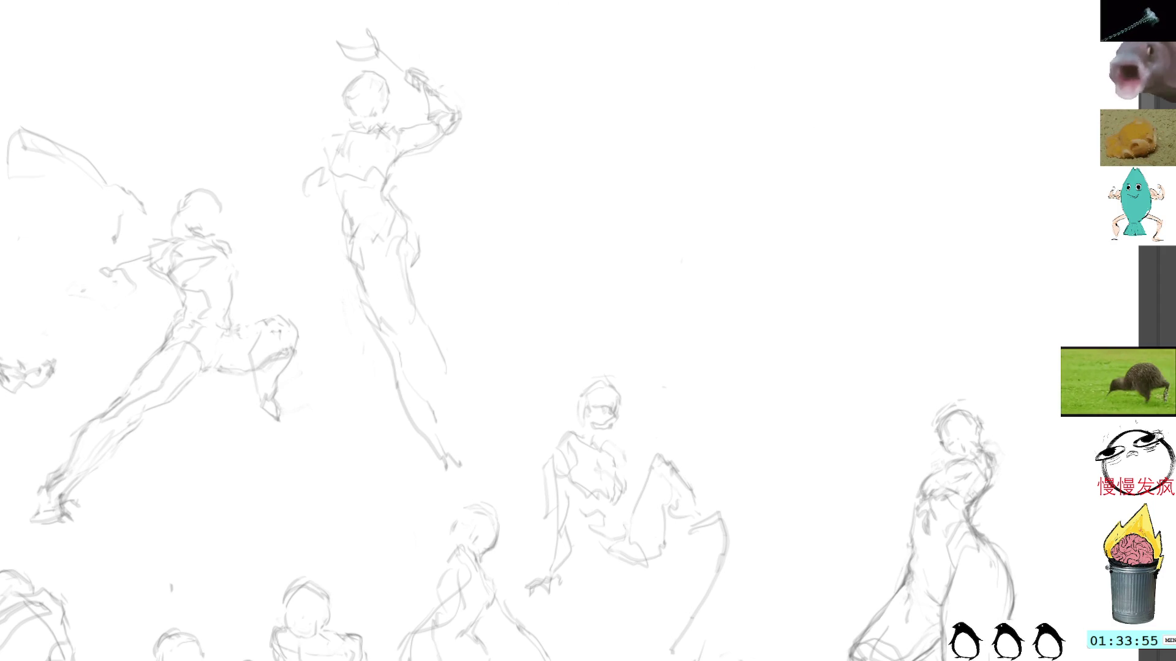
Step: Sketch a new head and torso arcs in the upper middle, then move the sketch higher
{"action": "mouse_move", "coordinate": [554, 153]}
{"action": "left_mouse_down"}
{"action": "mouse_move", "coordinate": [530, 179]}
{"action": "mouse_move", "coordinate": [551, 186]}
{"action": "left_mouse_up"}
{"action": "mouse_move", "coordinate": [558, 150]}
{"action": "left_mouse_down"}
{"action": "mouse_move", "coordinate": [579, 184]}
{"action": "mouse_move", "coordinate": [545, 195]}
{"action": "mouse_move", "coordinate": [557, 246]}
{"action": "mouse_move", "coordinate": [578, 213]}
{"action": "mouse_move", "coordinate": [601, 246]}
{"action": "mouse_move", "coordinate": [592, 233]}
{"action": "left_mouse_up"}
{"action": "mouse_move", "coordinate": [583, 274]}
{"action": "left_mouse_down"}
{"action": "mouse_move", "coordinate": [616, 259]}
{"action": "mouse_move", "coordinate": [612, 323]}
{"action": "mouse_move", "coordinate": [597, 329]}
{"action": "mouse_move", "coordinate": [550, 265]}
{"action": "mouse_move", "coordinate": [489, 286]}
{"action": "left_mouse_up"}
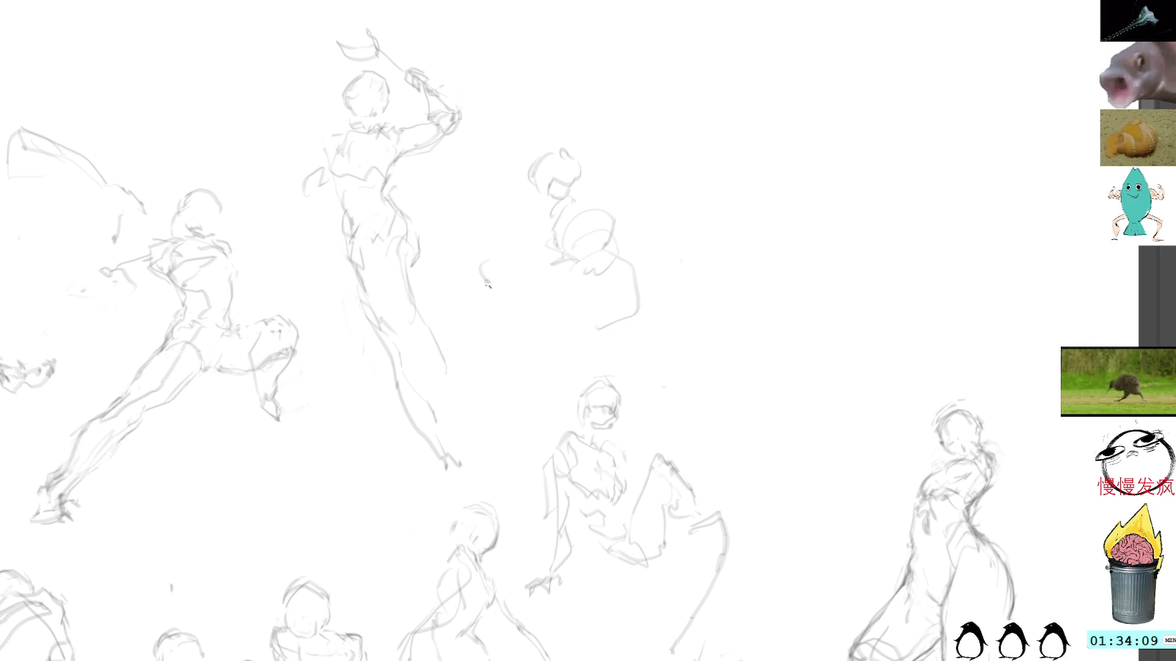
{"action": "mouse_move", "coordinate": [576, 118]}
{"action": "left_mouse_down"}
{"action": "mouse_move", "coordinate": [517, 147]}
{"action": "mouse_move", "coordinate": [717, 241]}
{"action": "mouse_move", "coordinate": [704, 202]}
{"action": "mouse_move", "coordinate": [787, 122]}
{"action": "left_mouse_up"}
{"action": "key", "text": "Return"}
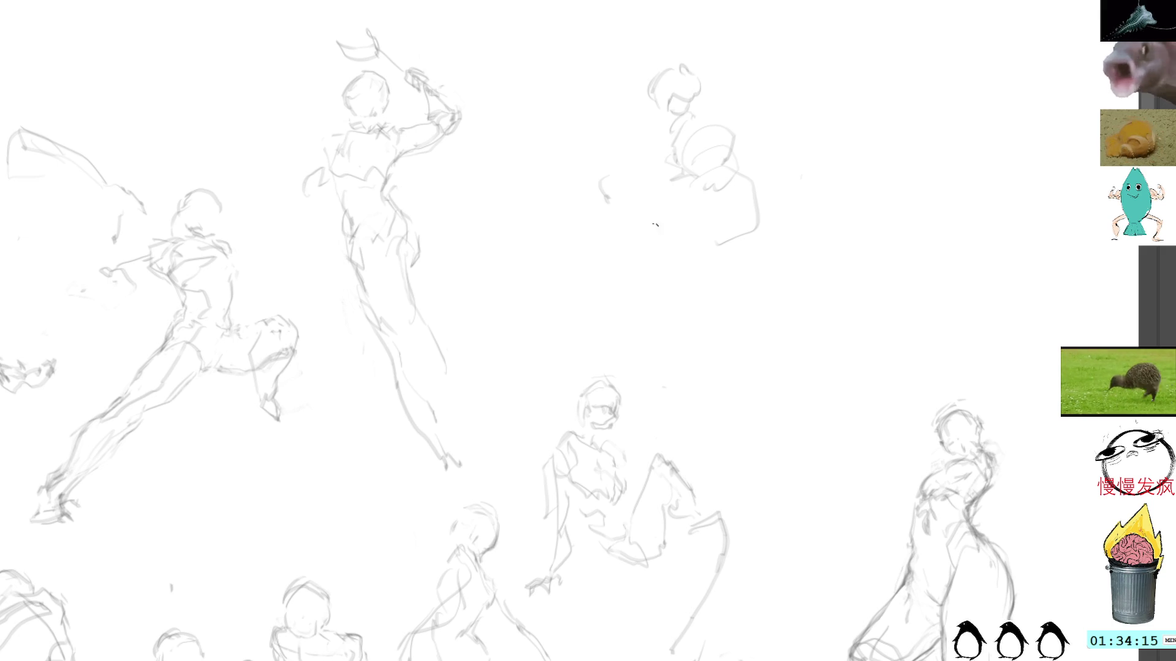
Step: Sketch the crouching figure's limbs and curved leg lines, replacing a dark curve with a fainter one
{"action": "mouse_move", "coordinate": [672, 183]}
{"action": "left_mouse_down"}
{"action": "mouse_move", "coordinate": [602, 204]}
{"action": "mouse_move", "coordinate": [659, 228]}
{"action": "left_mouse_up"}
{"action": "left_click_drag", "start_coordinate": [616, 196], "coordinate": [593, 208]}
{"action": "mouse_move", "coordinate": [659, 187]}
{"action": "left_mouse_down"}
{"action": "mouse_move", "coordinate": [608, 225]}
{"action": "mouse_move", "coordinate": [631, 250]}
{"action": "mouse_move", "coordinate": [664, 218]}
{"action": "mouse_move", "coordinate": [645, 252]}
{"action": "mouse_move", "coordinate": [668, 296]}
{"action": "left_mouse_up"}
{"action": "left_click_drag", "start_coordinate": [758, 224], "coordinate": [700, 269]}
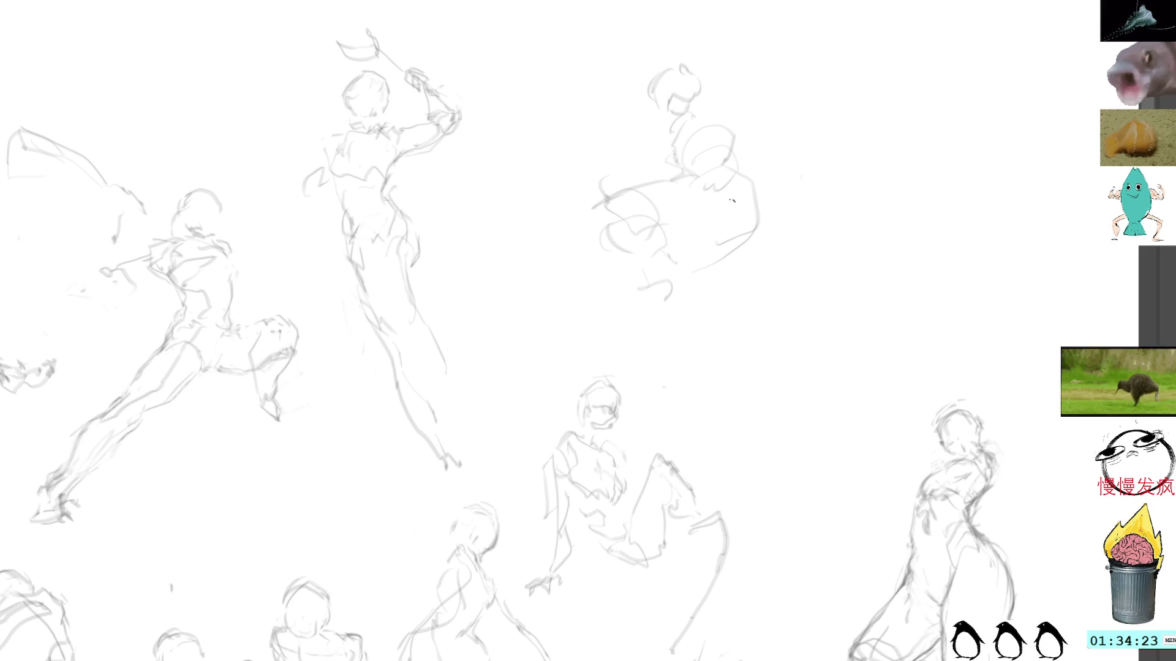
{"action": "key", "text": "ctrl+z"}
{"action": "key", "text": "ctrl+z"}
{"action": "left_click_drag", "start_coordinate": [742, 230], "coordinate": [711, 257]}
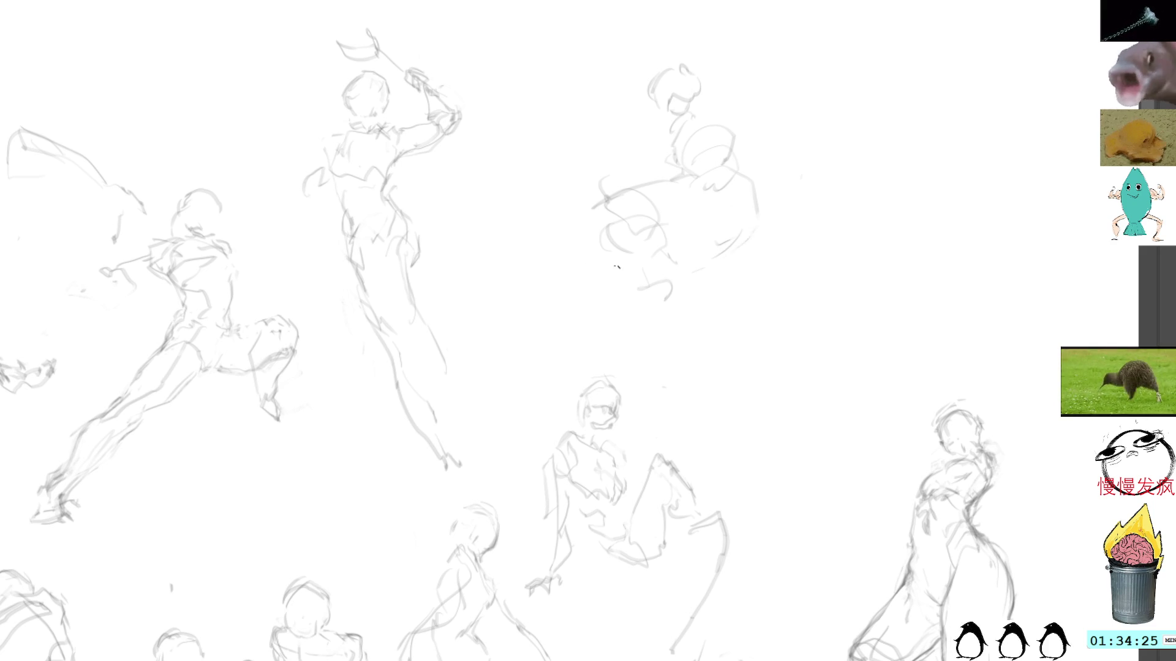
{"action": "left_click_drag", "start_coordinate": [592, 269], "coordinate": [556, 294]}
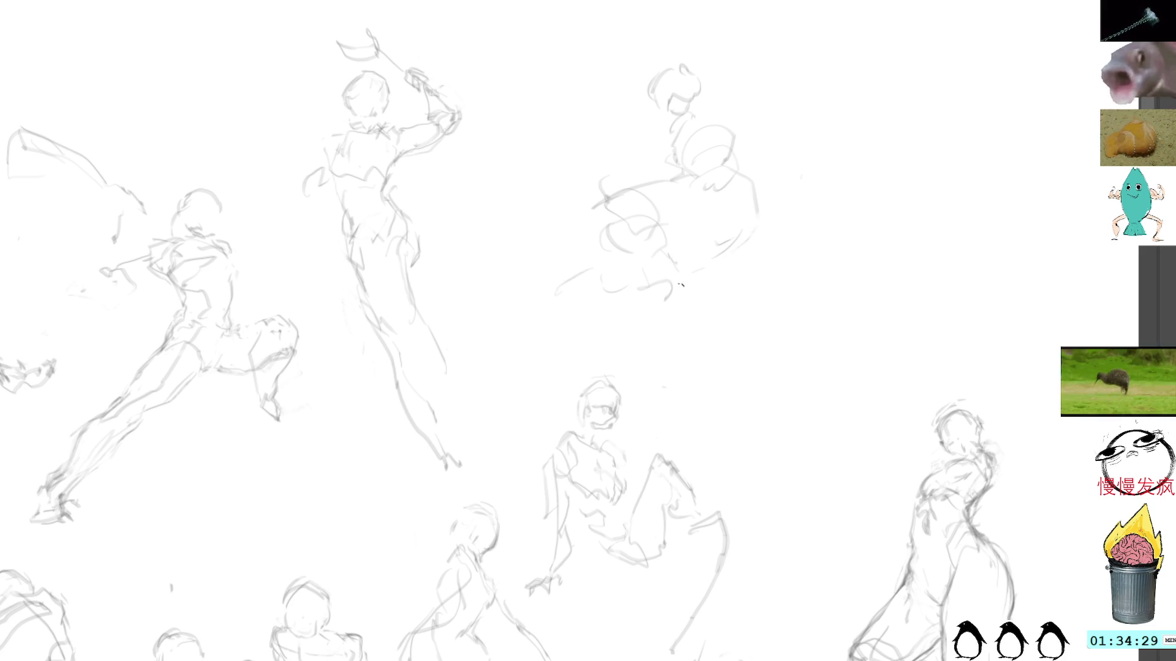
{"action": "left_click_drag", "start_coordinate": [712, 300], "coordinate": [664, 298]}
Step: Clear stray lower-left strokes, then add a lower-leg loop and torso loops
{"action": "left_click_drag", "start_coordinate": [574, 354], "coordinate": [551, 294]}
{"action": "key", "text": "ctrl+shift+a"}
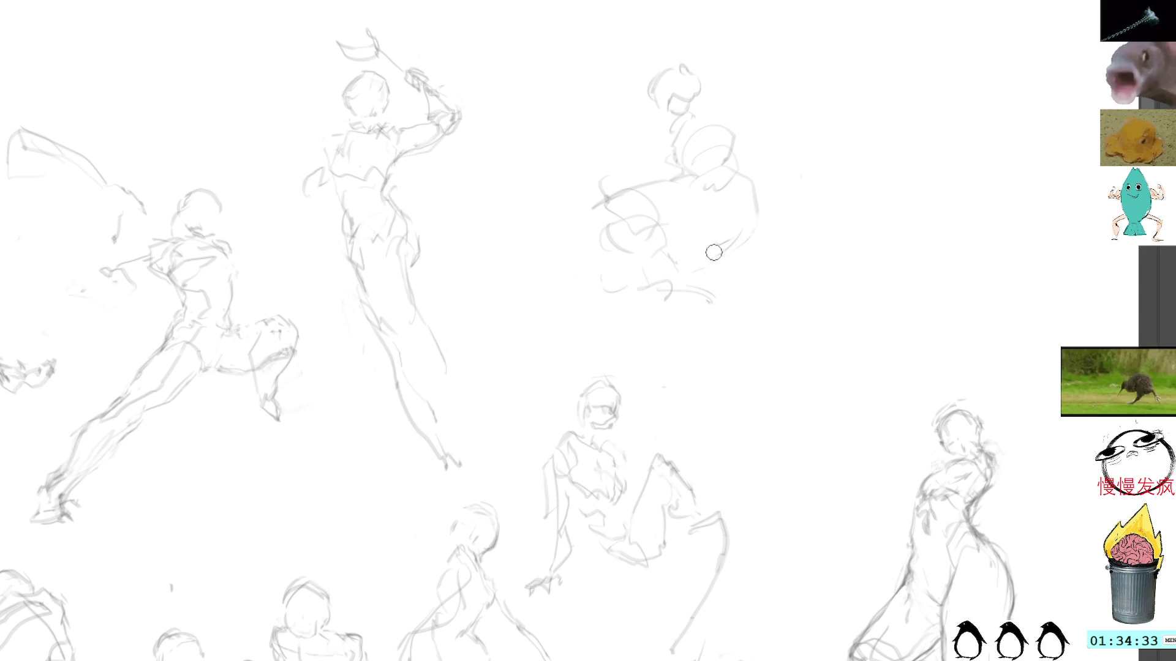
{"action": "mouse_move", "coordinate": [664, 302]}
{"action": "left_mouse_down"}
{"action": "mouse_move", "coordinate": [711, 285]}
{"action": "mouse_move", "coordinate": [674, 316]}
{"action": "mouse_move", "coordinate": [681, 322]}
{"action": "mouse_move", "coordinate": [637, 341]}
{"action": "mouse_move", "coordinate": [696, 344]}
{"action": "left_mouse_up"}
{"action": "mouse_move", "coordinate": [616, 252]}
{"action": "left_mouse_down"}
{"action": "mouse_move", "coordinate": [628, 224]}
{"action": "mouse_move", "coordinate": [677, 236]}
{"action": "mouse_move", "coordinate": [666, 259]}
{"action": "mouse_move", "coordinate": [650, 240]}
{"action": "mouse_move", "coordinate": [670, 266]}
{"action": "mouse_move", "coordinate": [679, 256]}
{"action": "left_mouse_up"}
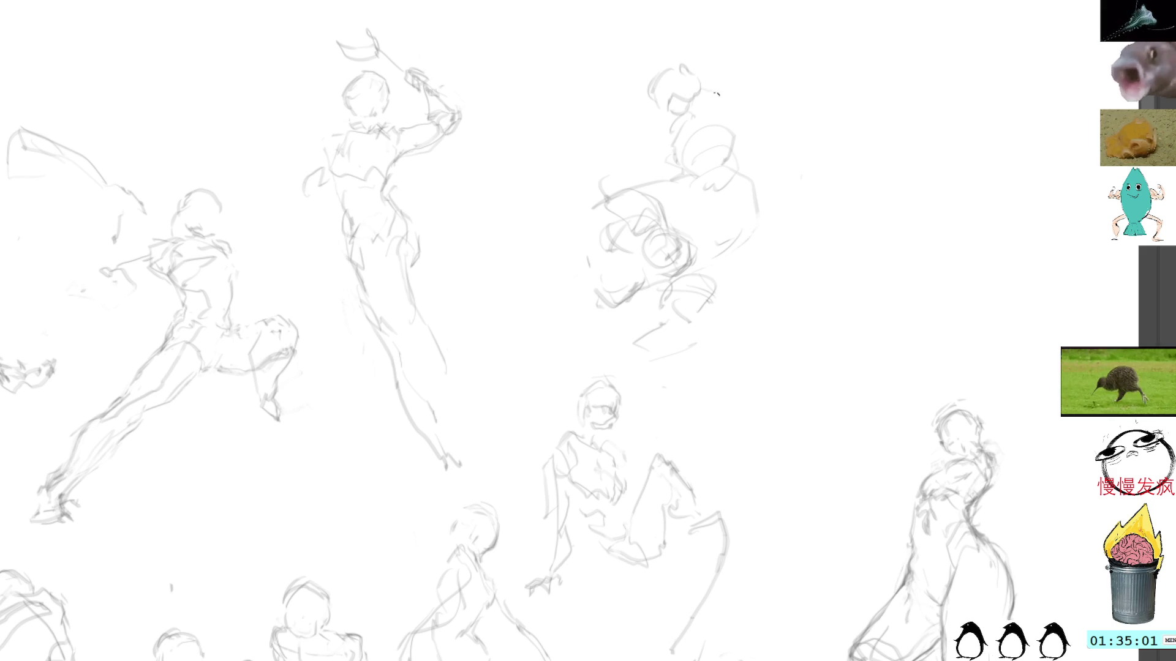
{"action": "mouse_move", "coordinate": [691, 109]}
{"action": "left_mouse_down"}
{"action": "mouse_move", "coordinate": [722, 96]}
{"action": "mouse_move", "coordinate": [734, 152]}
{"action": "left_mouse_up"}
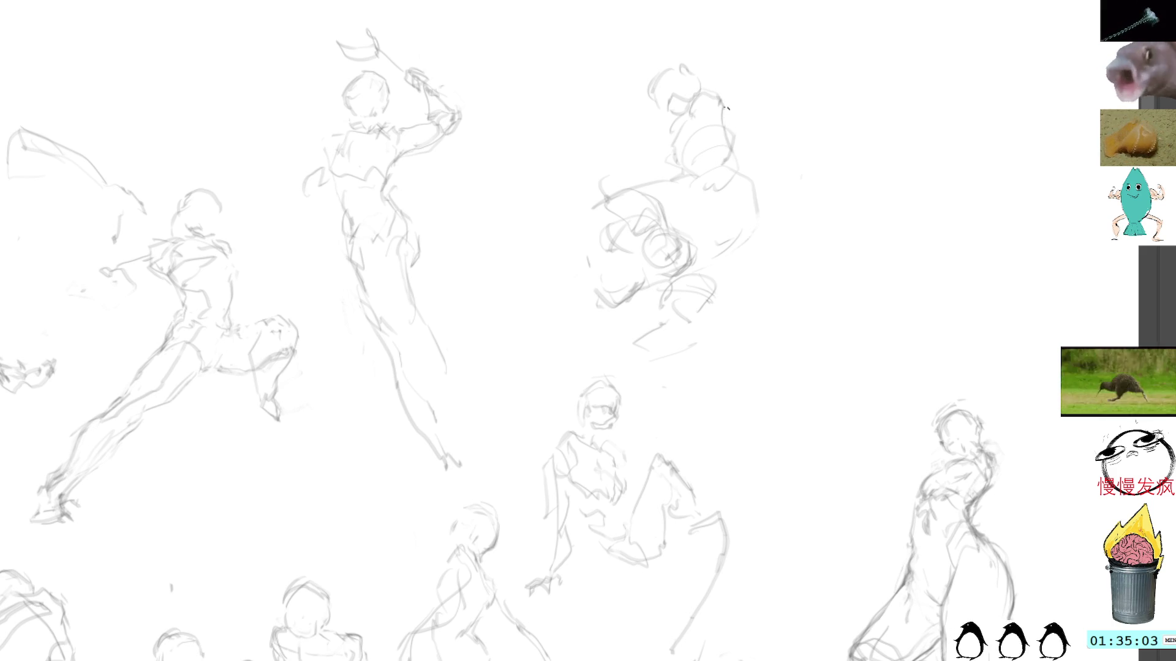
{"action": "key", "text": "ctrl+z"}
{"action": "key", "text": "ctrl+z"}
{"action": "key", "text": "ctrl+z"}
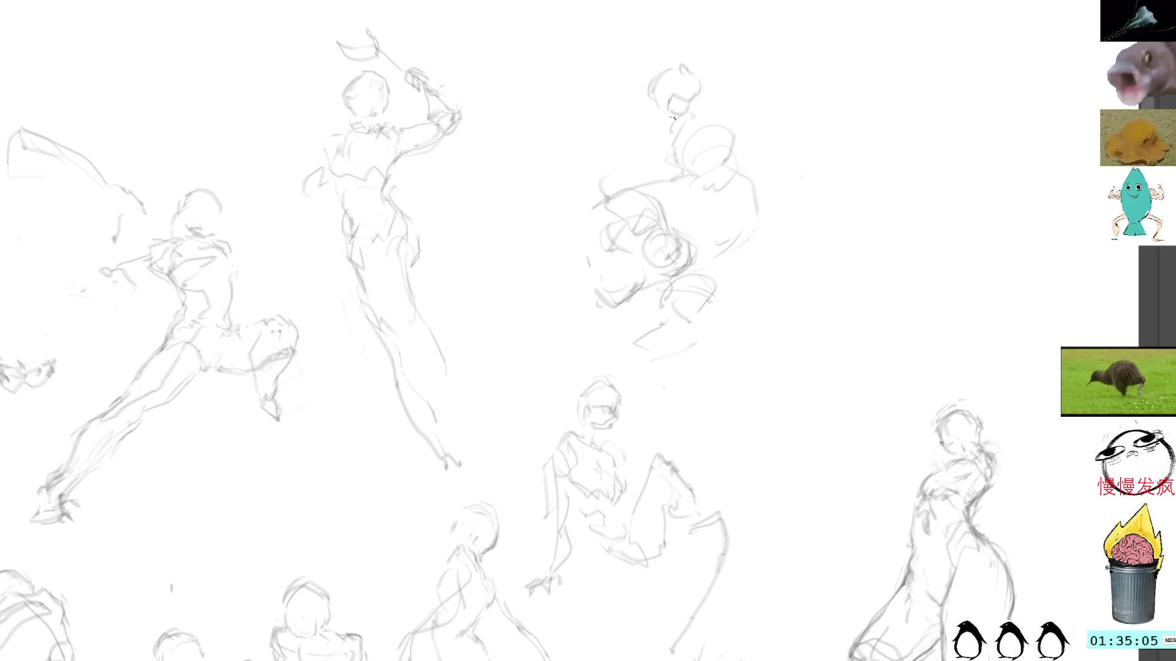